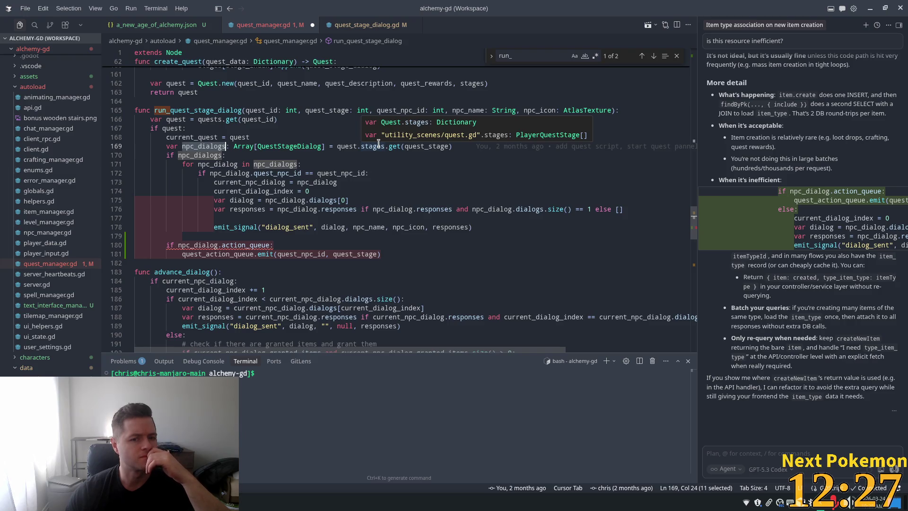
Check where quest_stage is used and review the a_new_age_of_alchemy.json quest data in Cursor
{"action": "double_click", "coordinate": [421, 147]}
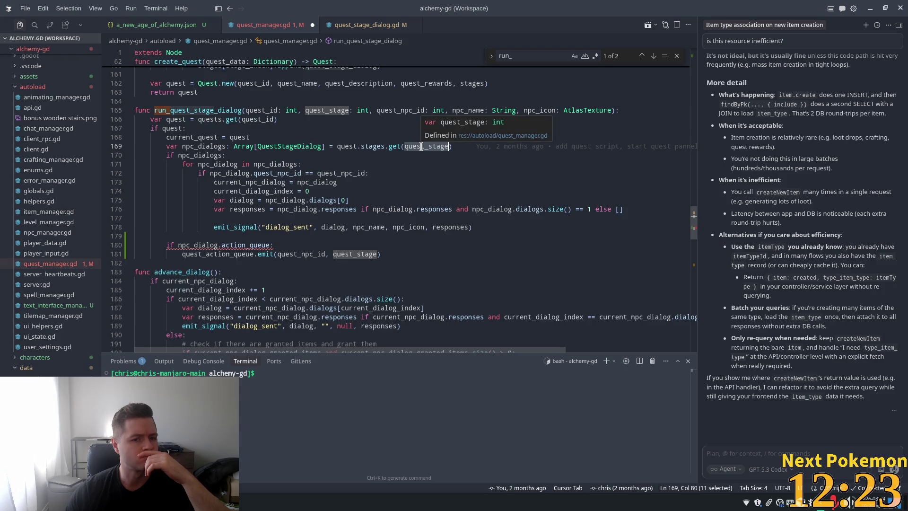
{"action": "left_click", "coordinate": [165, 24]}
{"action": "scroll", "coordinate": [385, 285], "scroll_direction": "up", "scroll_amount": 6}
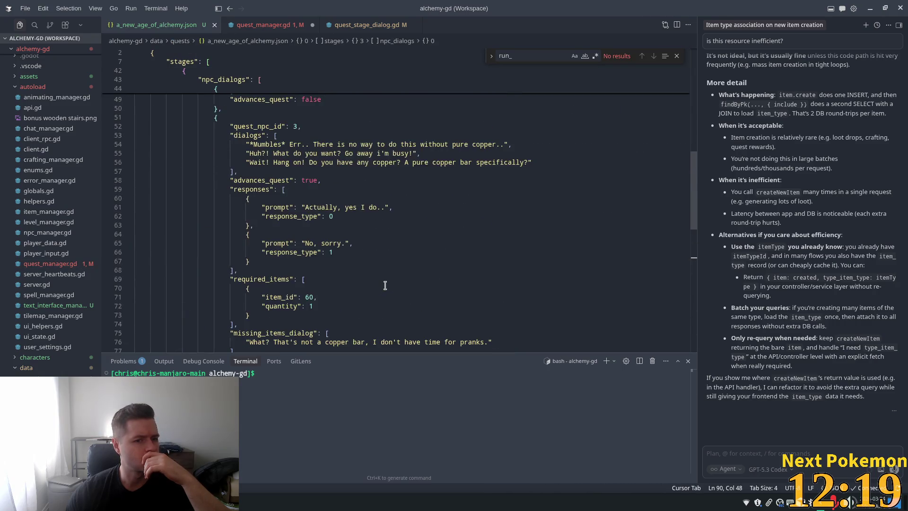
{"action": "scroll", "coordinate": [476, 276], "scroll_direction": "up", "scroll_amount": 1}
{"action": "scroll", "coordinate": [695, 156], "scroll_direction": "up", "scroll_amount": 5}
{"action": "left_click_drag", "start_coordinate": [698, 153], "coordinate": [694, 179]}
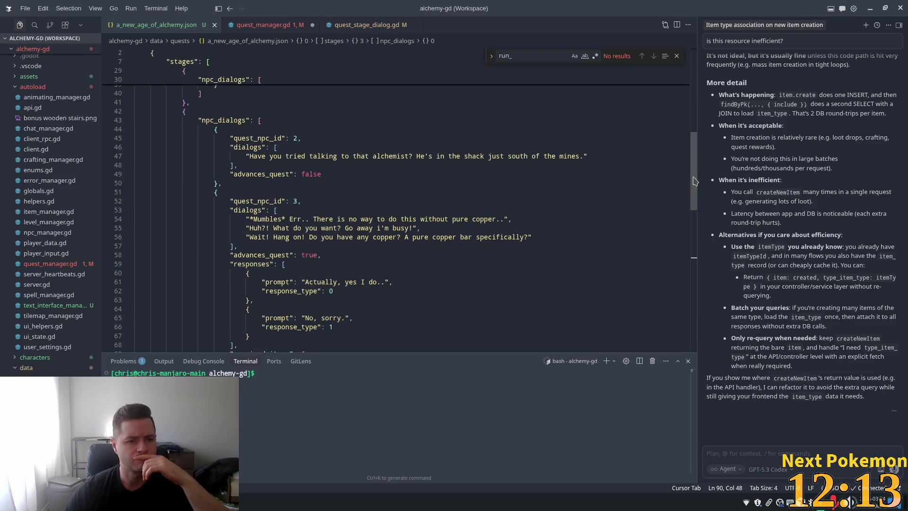
{"action": "left_click", "coordinate": [258, 25]}
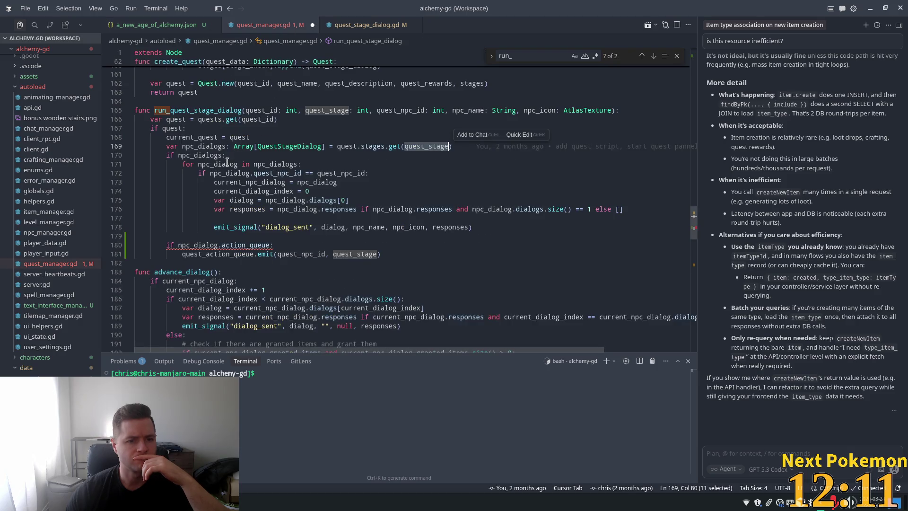
Highlight npc_dialogs, then select the whole current_quest = quest assignment on line 168
{"action": "double_click", "coordinate": [261, 164]}
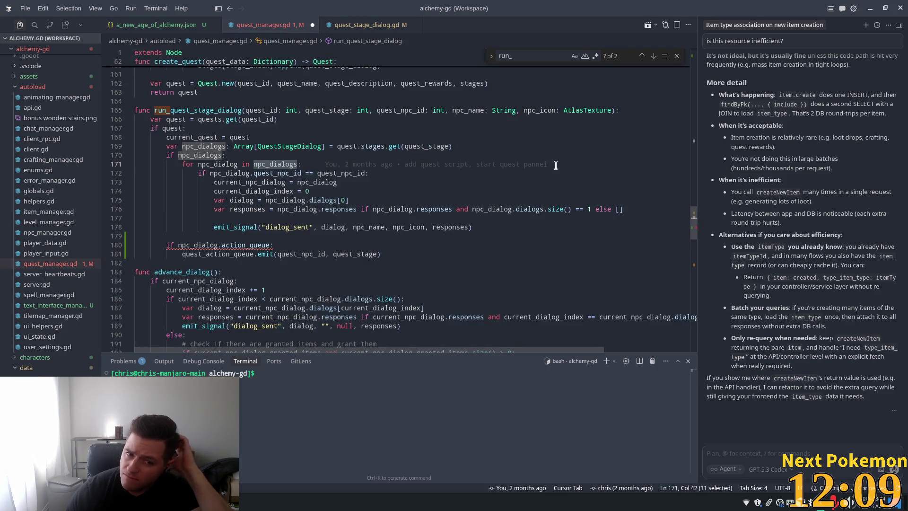
{"action": "mouse_move", "coordinate": [287, 162]}
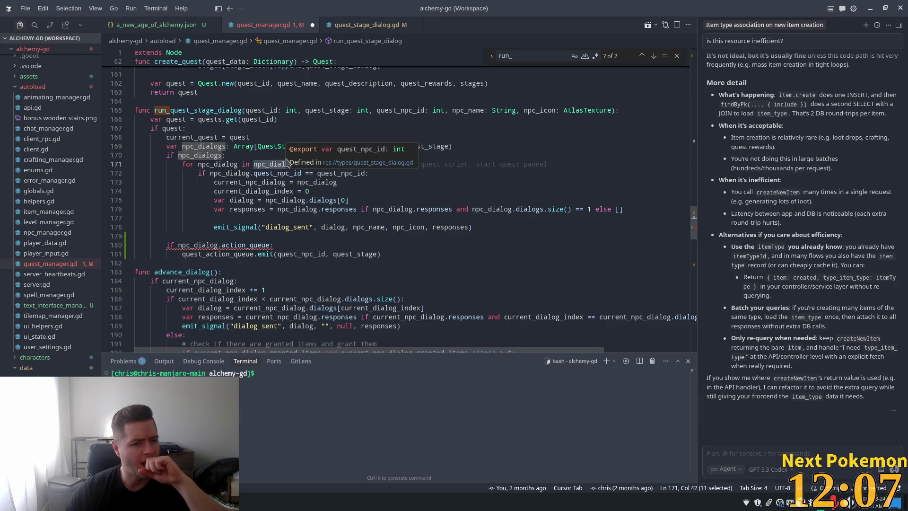
{"action": "left_click", "coordinate": [236, 137]}
{"action": "double_click", "coordinate": [236, 137]}
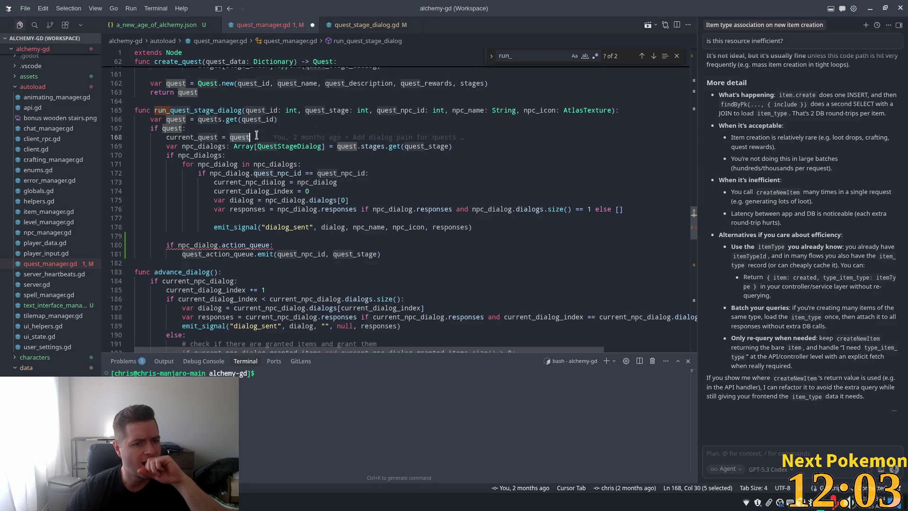
{"action": "double_click", "coordinate": [189, 137]}
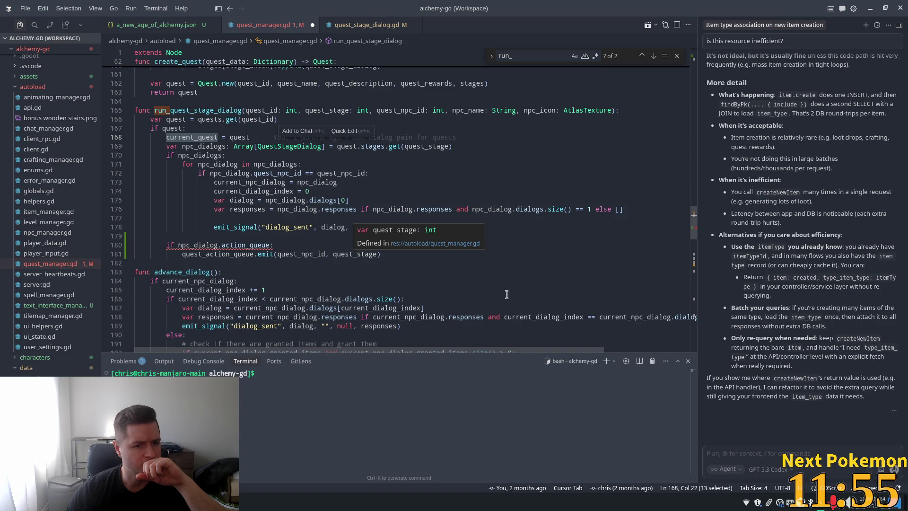
{"action": "left_click", "coordinate": [193, 138]}
{"action": "double_click", "coordinate": [194, 138]}
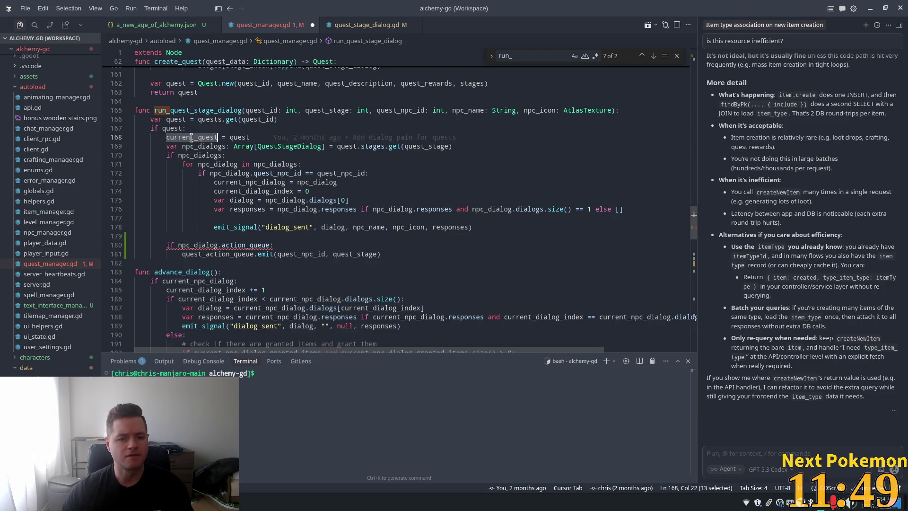
{"action": "key", "text": "ctrl+f"}
{"action": "left_click", "coordinate": [343, 137]}
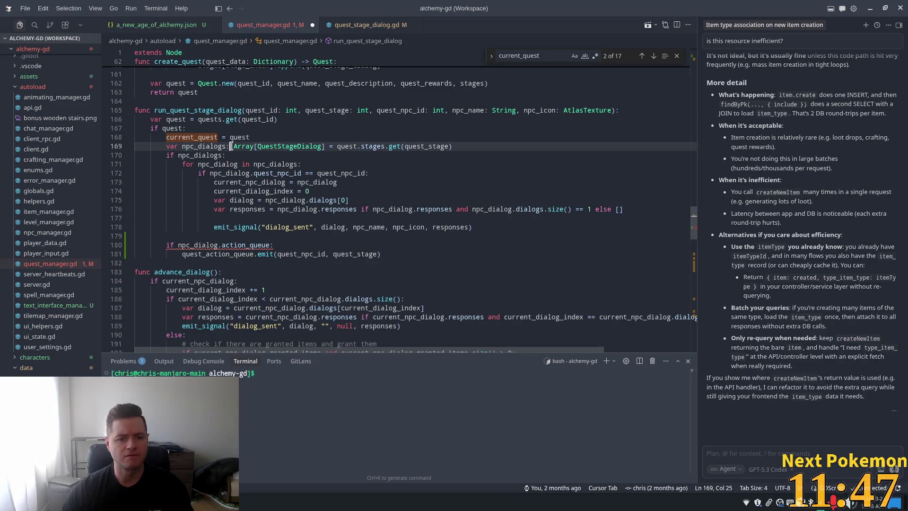
{"action": "key", "text": "shift+Home"}
{"action": "key", "text": "shift+Home"}
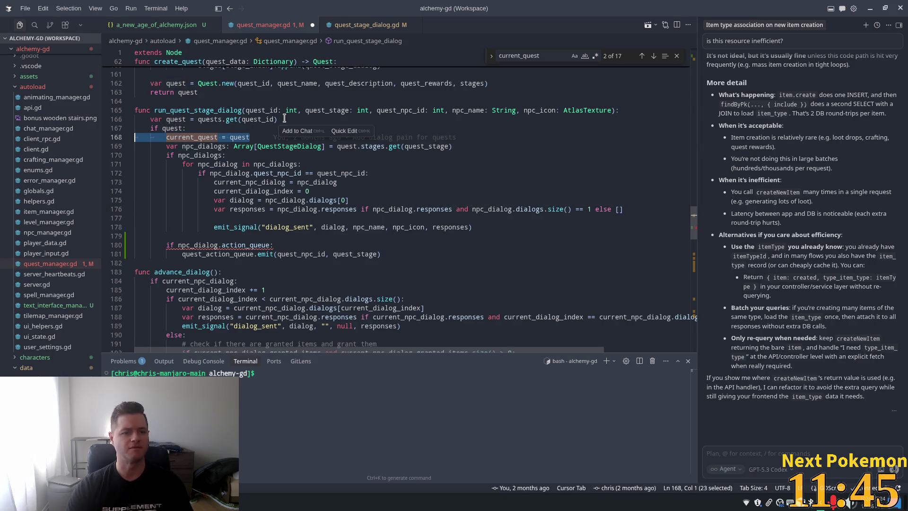
{"action": "key", "text": "BackSpace"}
{"action": "key", "text": "BackSpace"}
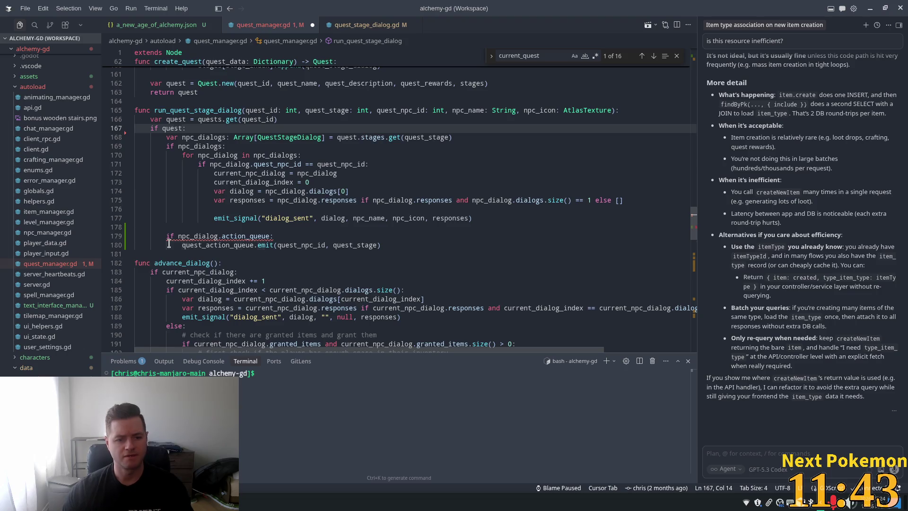
{"action": "left_click", "coordinate": [168, 245]}
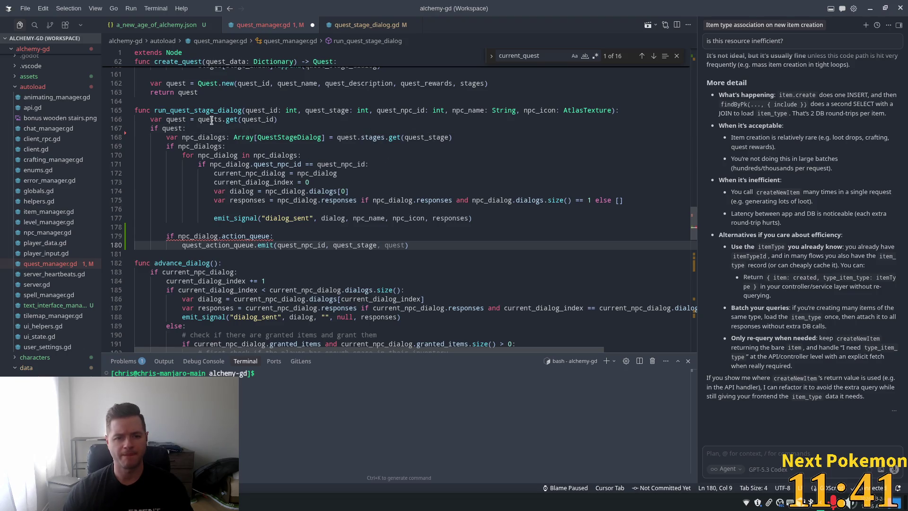
{"action": "double_click", "coordinate": [198, 110]}
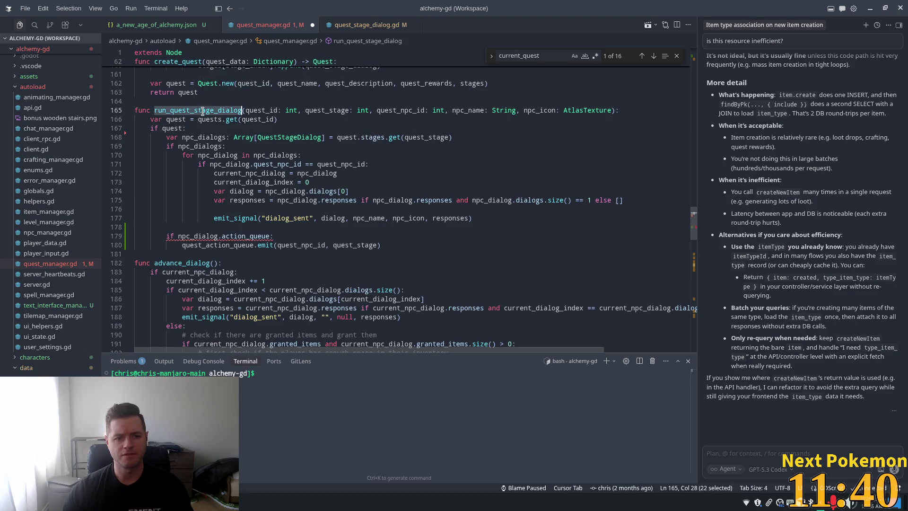
{"action": "double_click", "coordinate": [176, 119]}
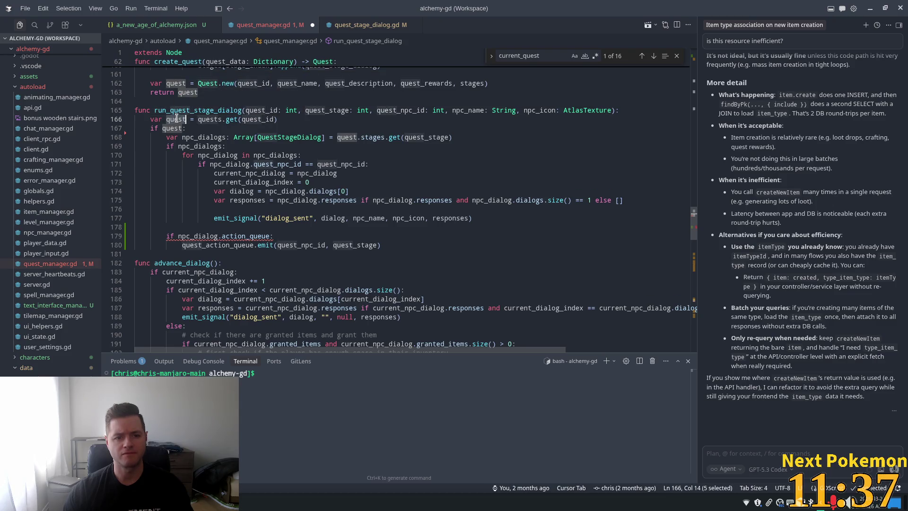
{"action": "double_click", "coordinate": [310, 110]}
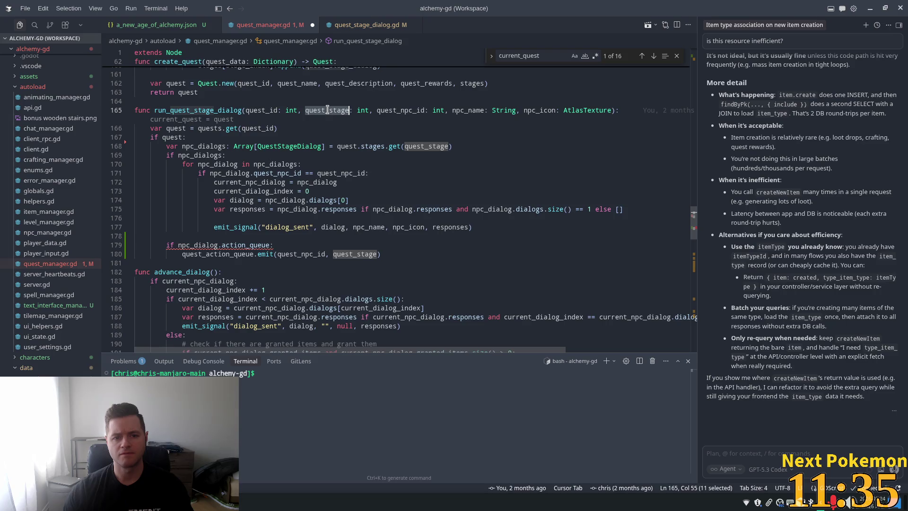
{"action": "double_click", "coordinate": [425, 138]}
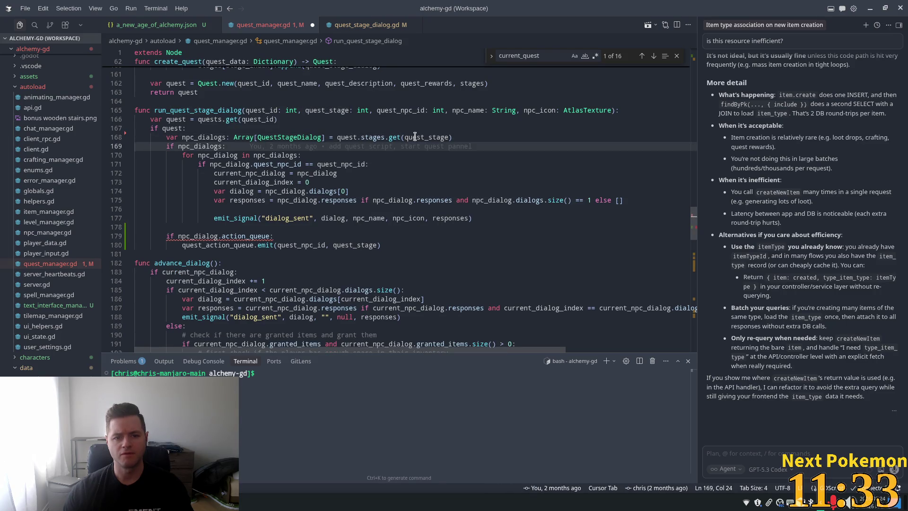
{"action": "double_click", "coordinate": [203, 137]}
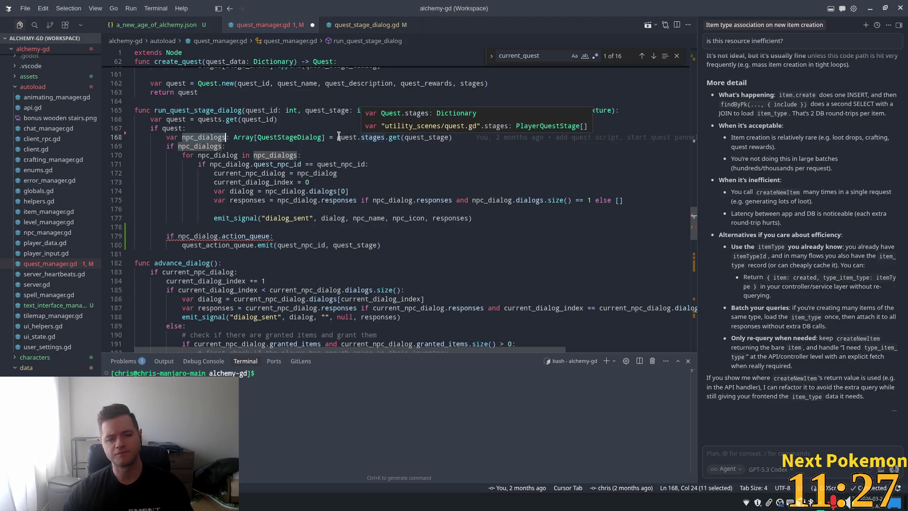
{"action": "mouse_move", "coordinate": [211, 138]}
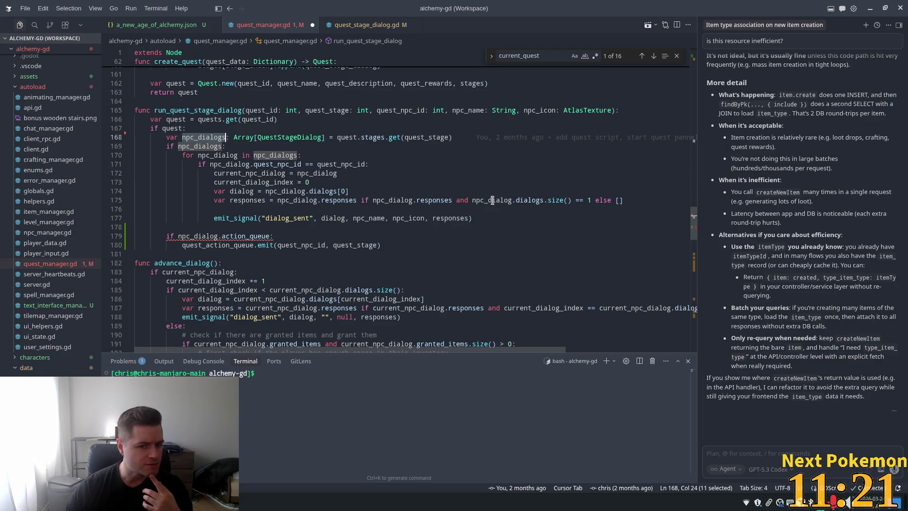
{"action": "left_click", "coordinate": [229, 218]}
{"action": "double_click", "coordinate": [229, 218]}
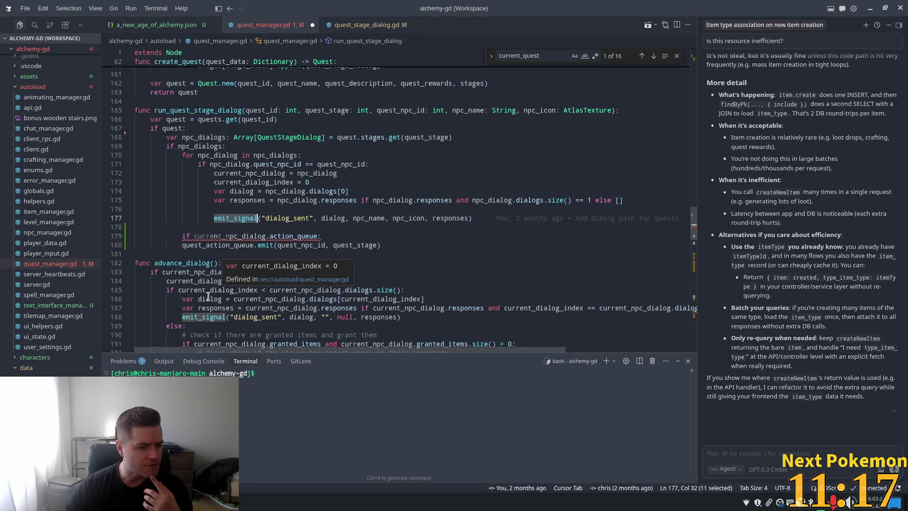
{"action": "double_click", "coordinate": [201, 109]}
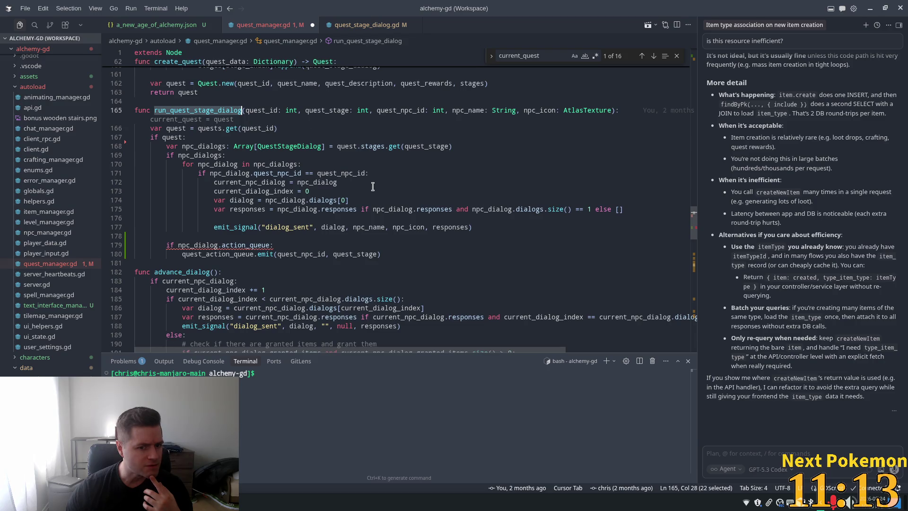
{"action": "mouse_move", "coordinate": [268, 176]}
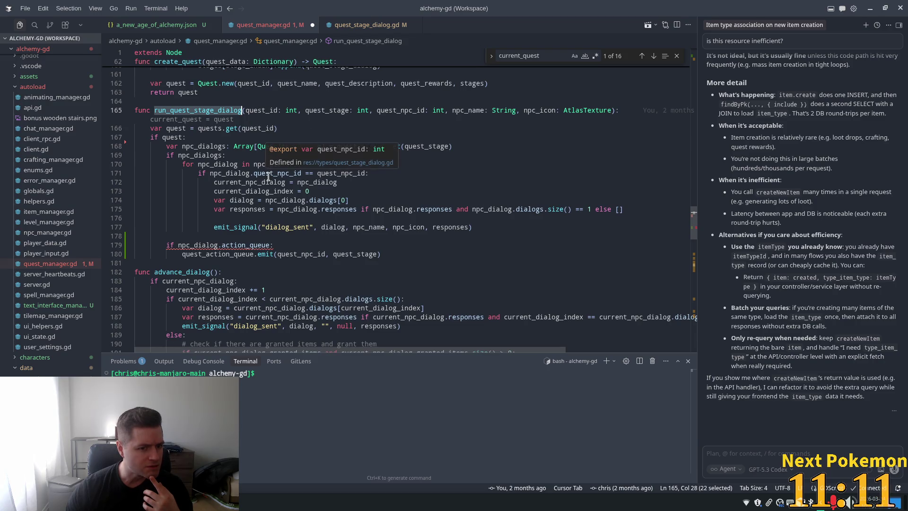
{"action": "double_click", "coordinate": [219, 173]}
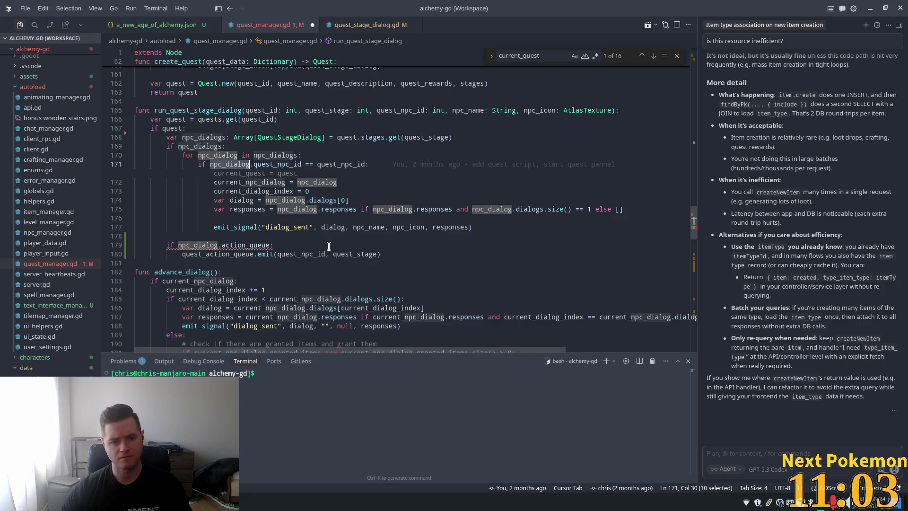
{"action": "double_click", "coordinate": [277, 164]}
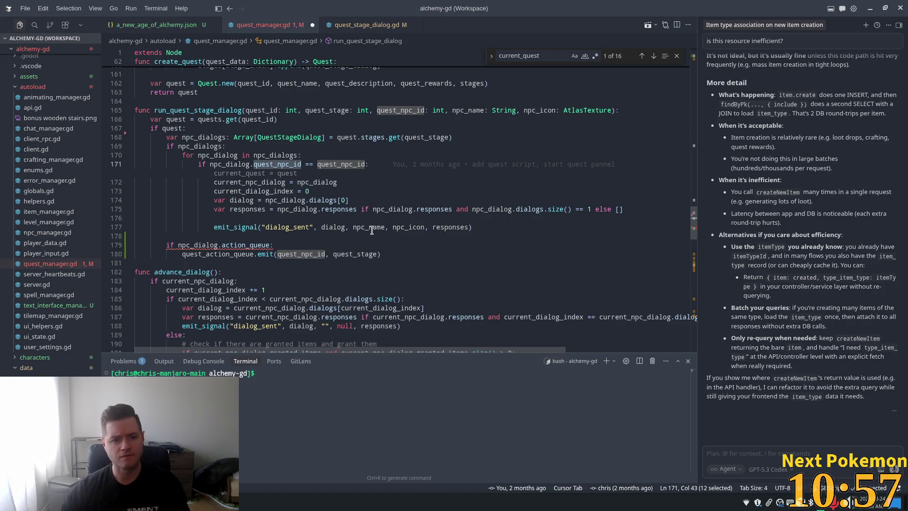
{"action": "mouse_move", "coordinate": [330, 185]}
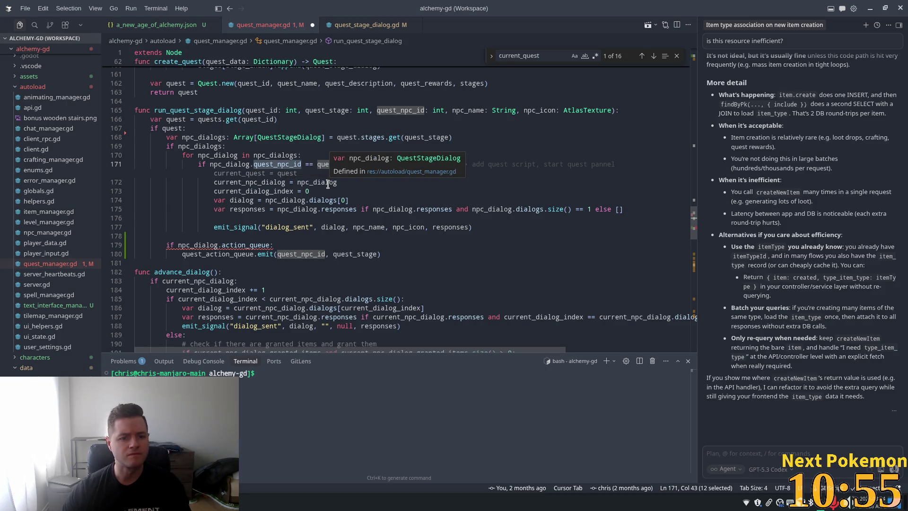
{"action": "key", "text": "Down"}
{"action": "key", "text": "Down"}
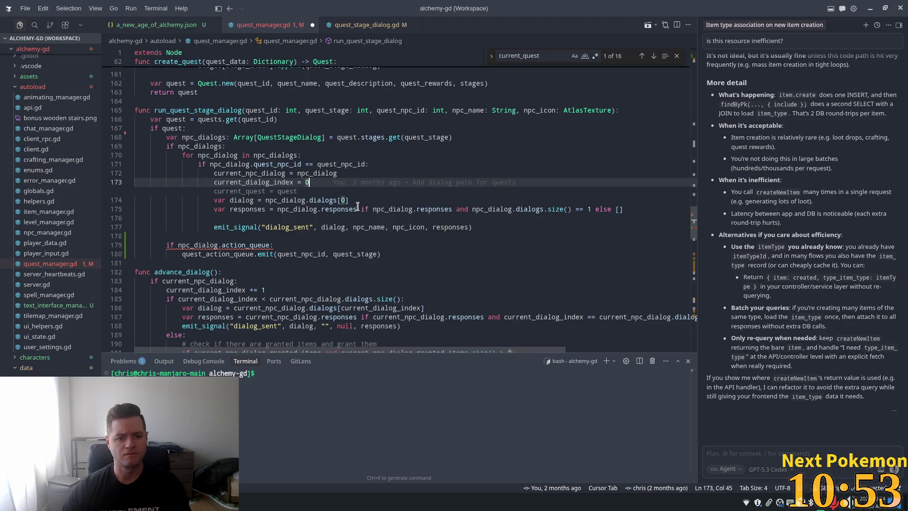
{"action": "left_click", "coordinate": [269, 201]}
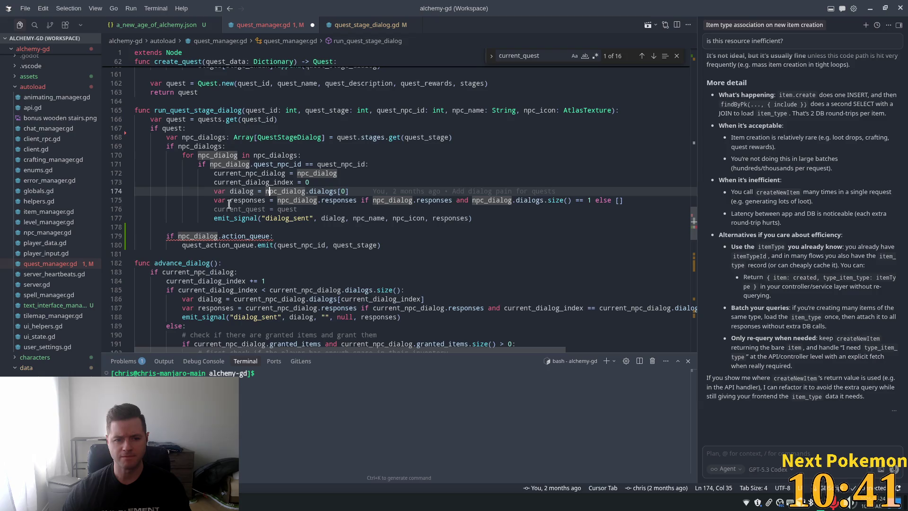
{"action": "left_click", "coordinate": [412, 246]}
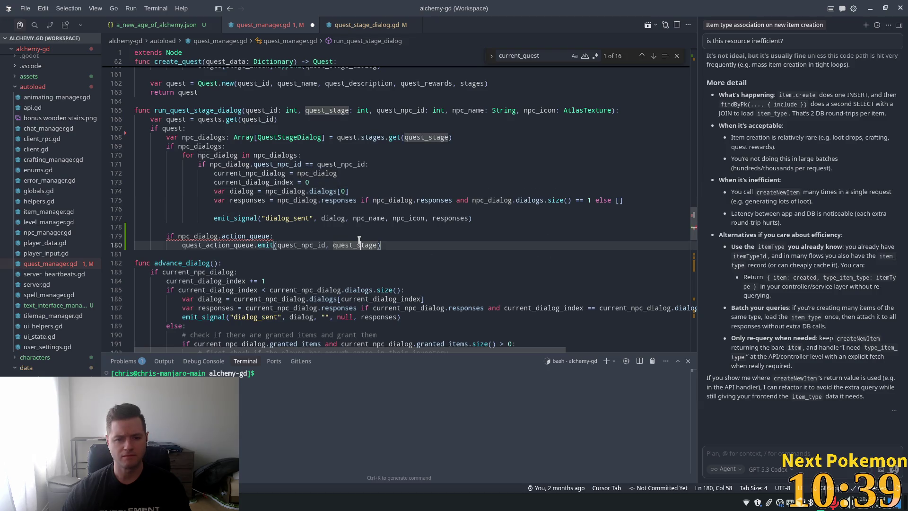
{"action": "left_click", "coordinate": [231, 208]}
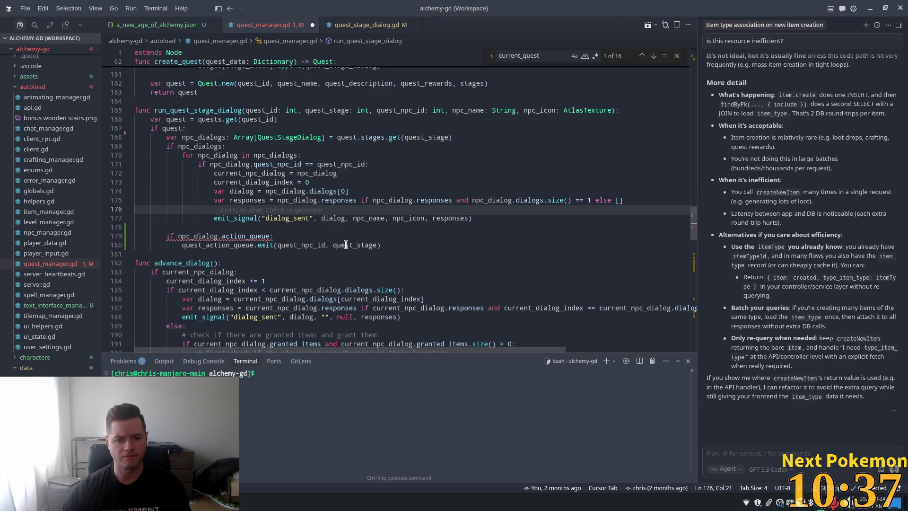
{"action": "left_click_drag", "start_coordinate": [381, 245], "coordinate": [157, 235]}
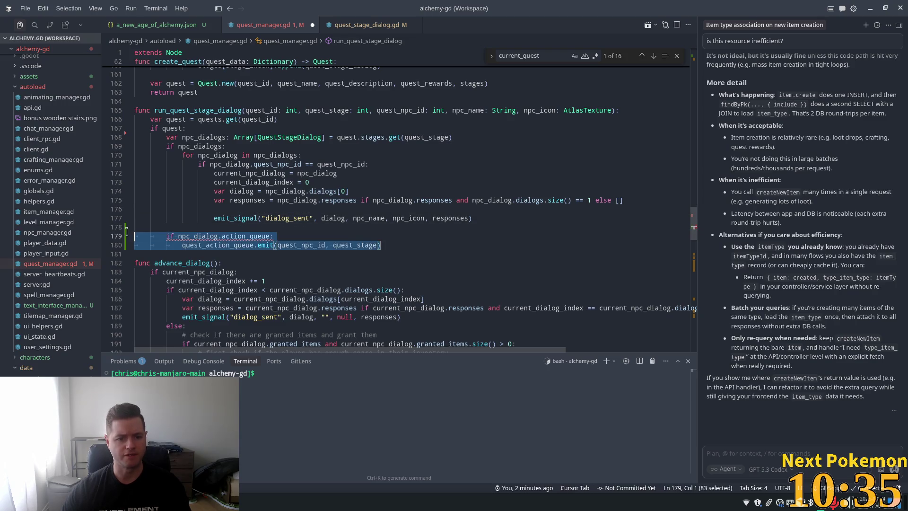
Replace the old action_queue block with a suggested npc_dialog.action_queue check and emit line
{"action": "key", "text": "BackSpace"}
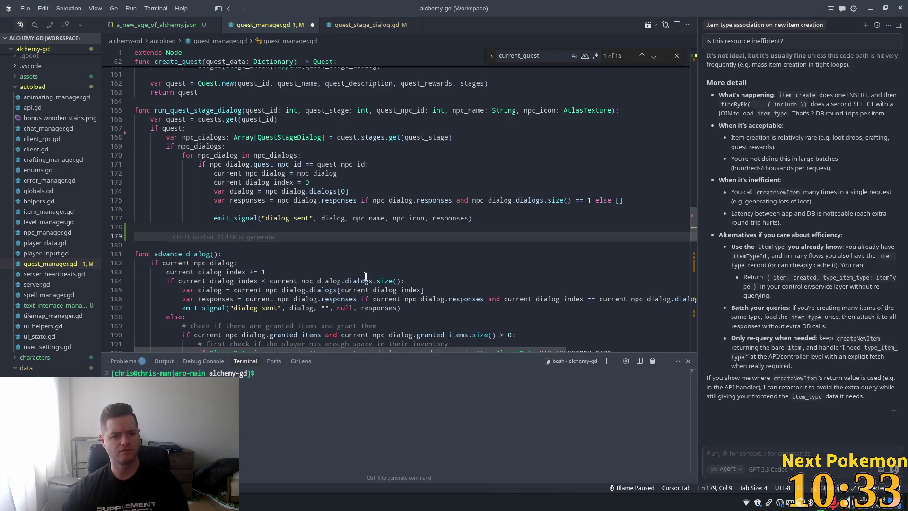
{"action": "key", "text": "BackSpace"}
{"action": "key", "text": "BackSpace"}
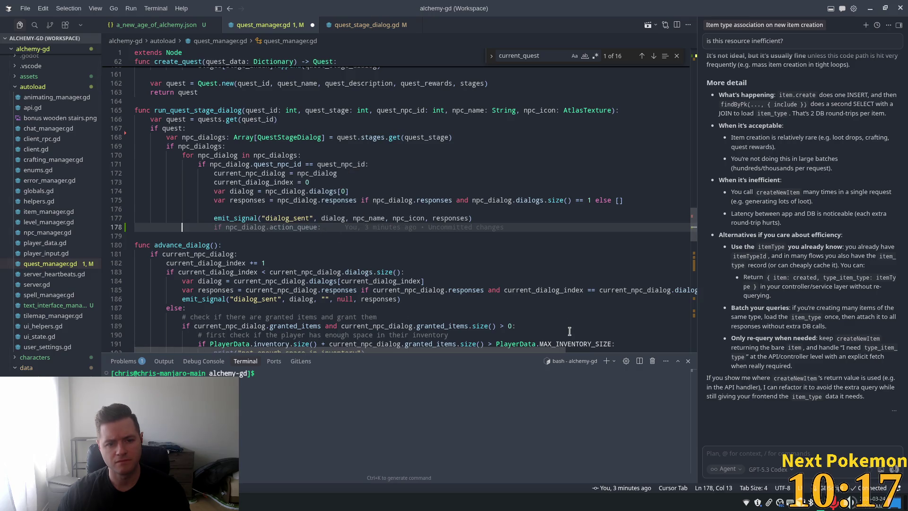
{"action": "type", "text": "if npc_dialog.action_queue:"}
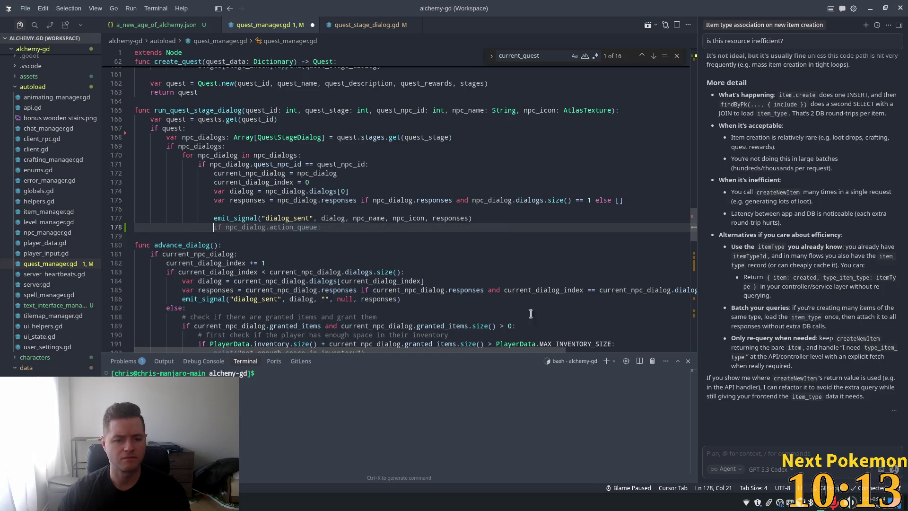
{"action": "key", "text": "Tab"}
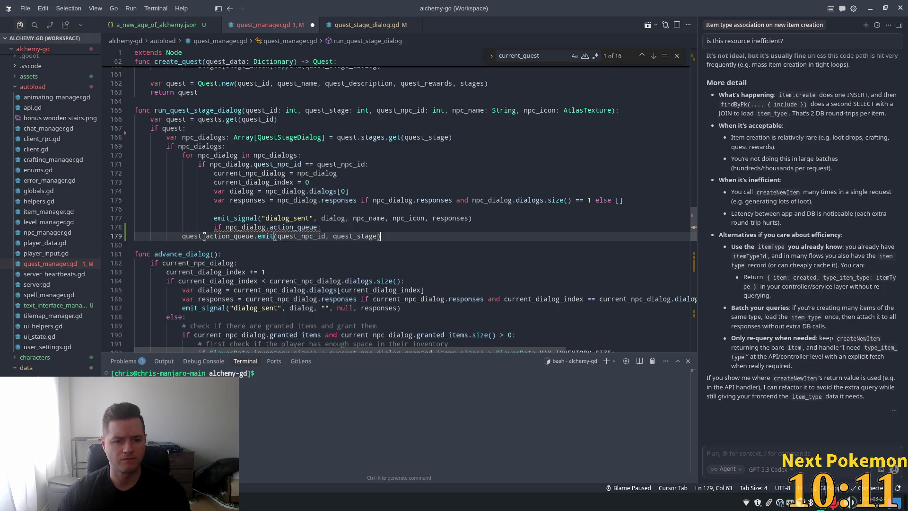
{"action": "key", "text": "Tab"}
{"action": "double_click", "coordinate": [252, 227]}
{"action": "left_click", "coordinate": [276, 227]}
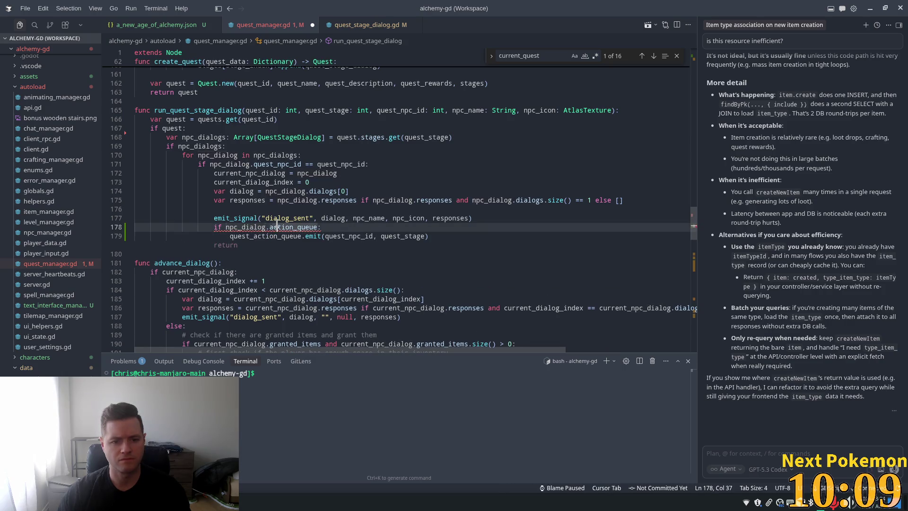
Nest the quest_action_queue emit under the if check, save quest_manager.gd, and return to Godot
{"action": "key", "text": "Down"}
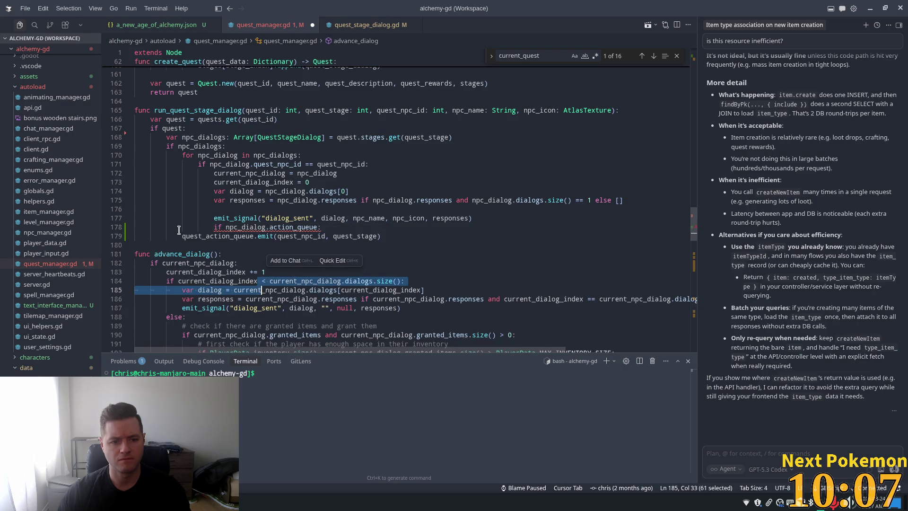
{"action": "key", "text": "Home"}
{"action": "key", "text": "BackSpace"}
{"action": "key", "text": "Tab"}
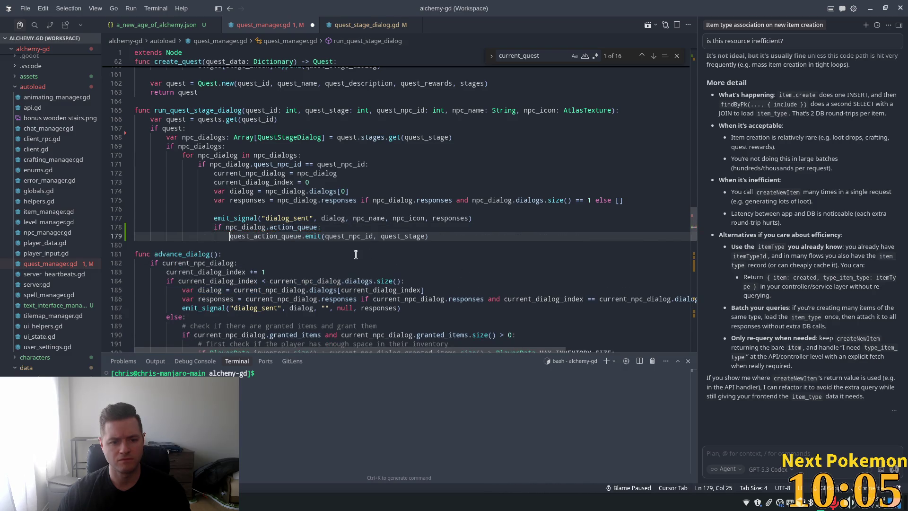
{"action": "key", "text": "ctrl+s"}
{"action": "key", "text": "Down"}
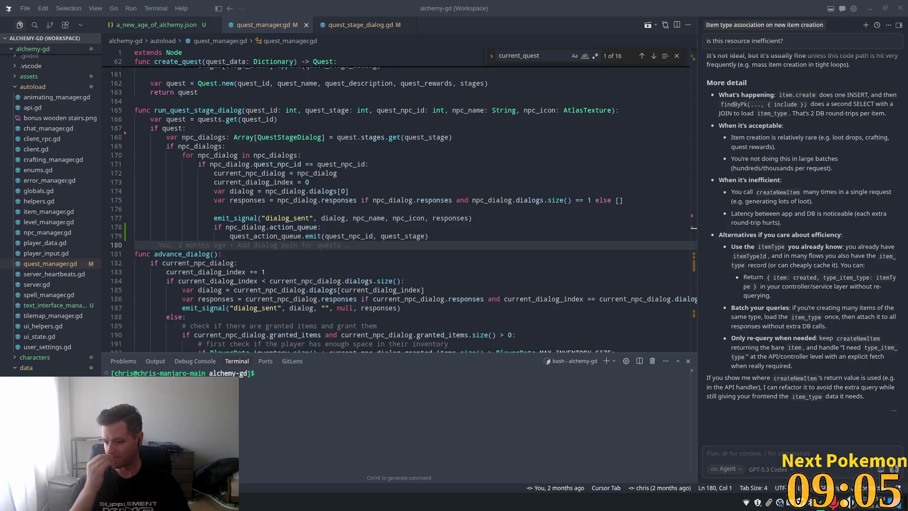
{"action": "left_click", "coordinate": [445, 237]}
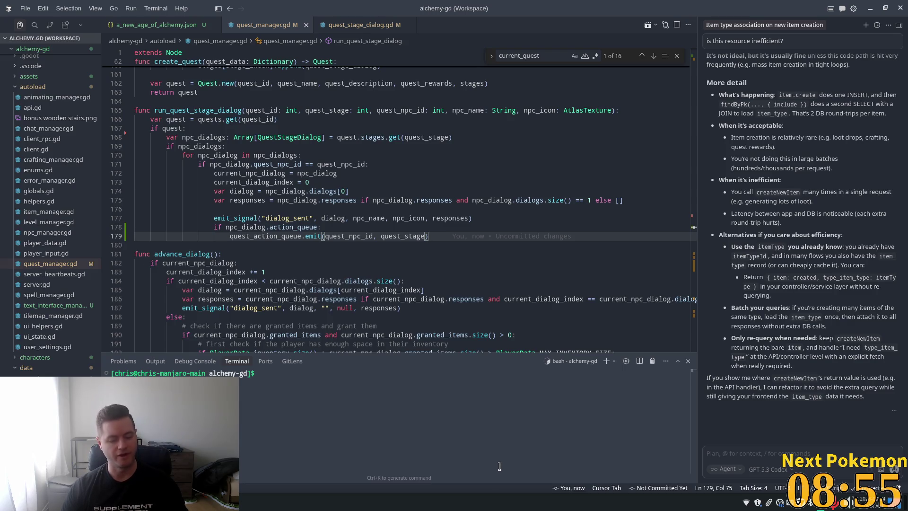
{"action": "key", "text": "alt+Tab"}
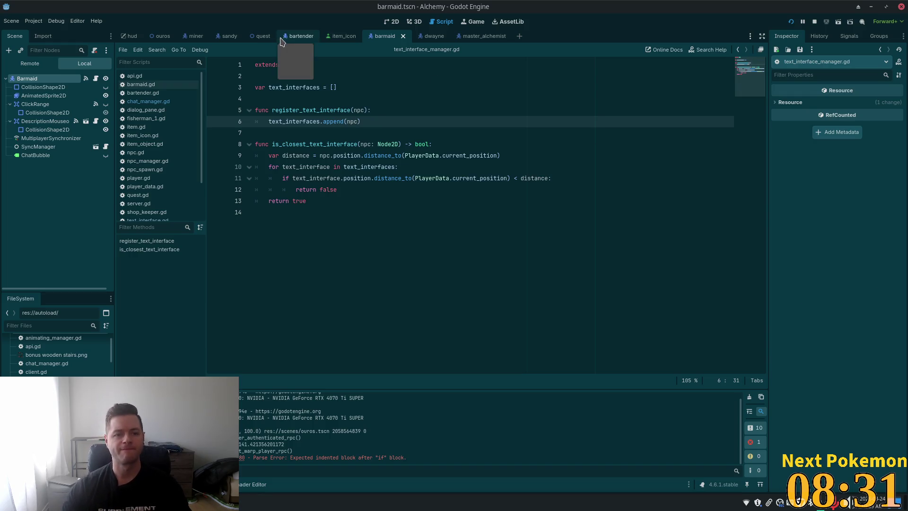
{"action": "left_click", "coordinate": [394, 23]}
Run the game and walk into the Ouros inn, around the upstairs bedroom, then down to the tavern
{"action": "left_click", "coordinate": [790, 21]}
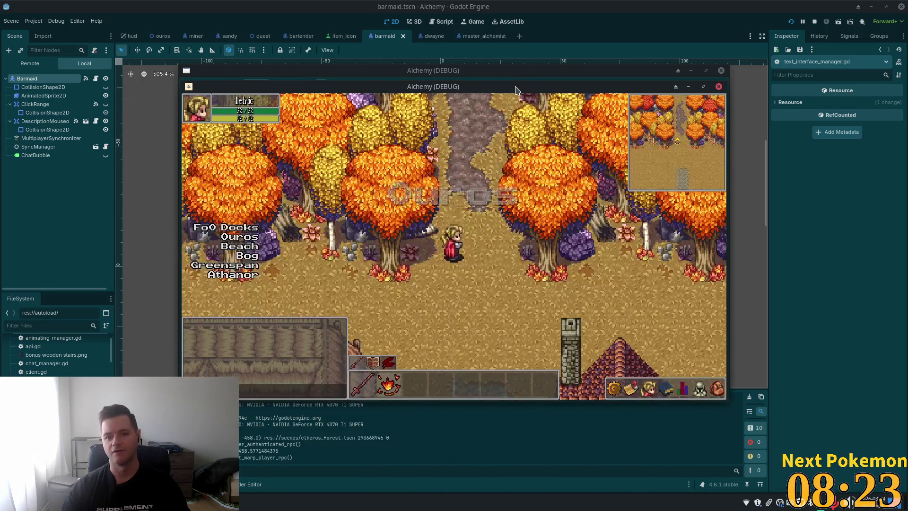
{"action": "key", "text": "Down"}
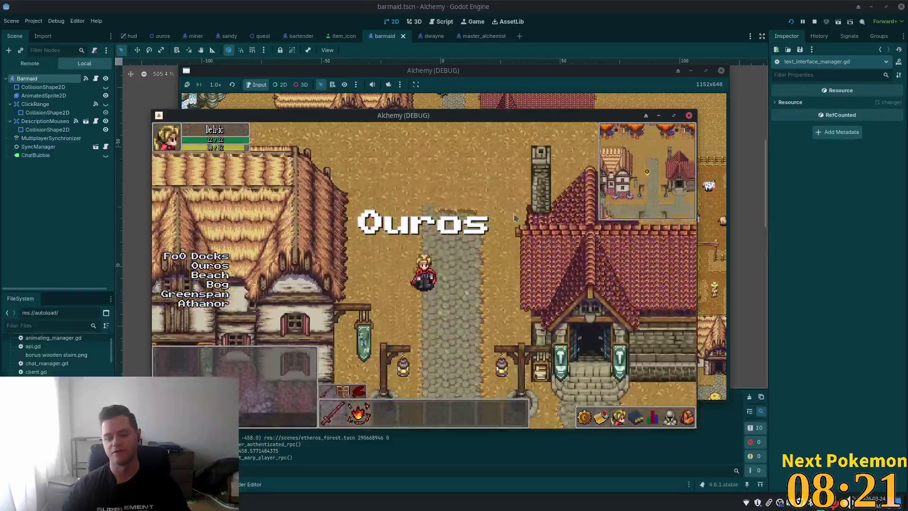
{"action": "key", "text": "Left"}
{"action": "key", "text": "Left"}
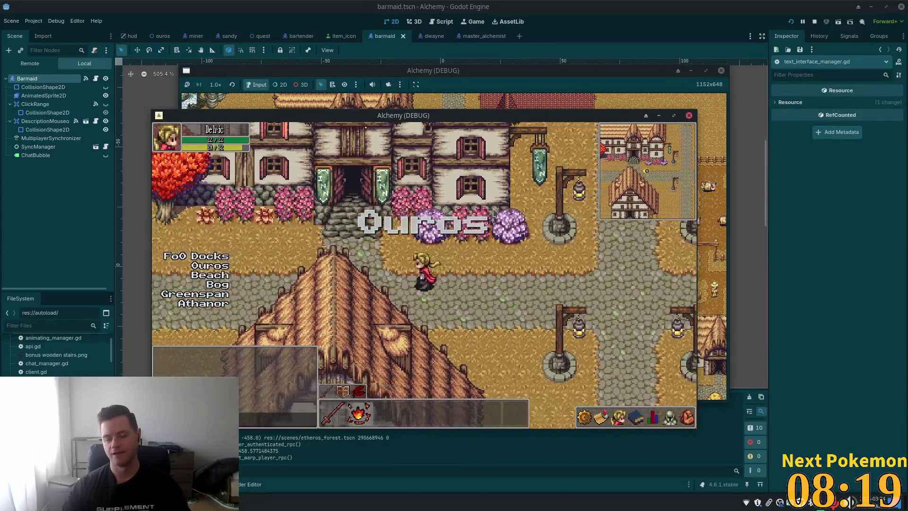
{"action": "key", "text": "Up"}
{"action": "key", "text": "Up"}
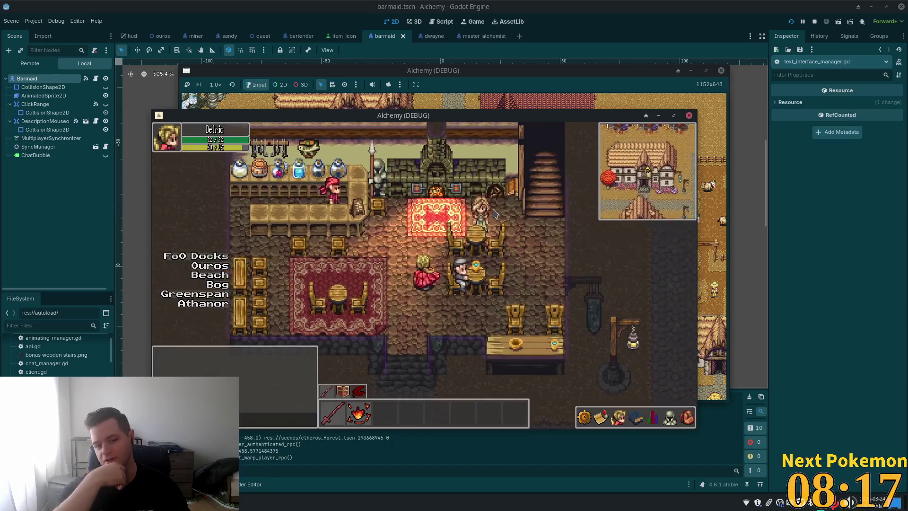
{"action": "key", "text": "Down"}
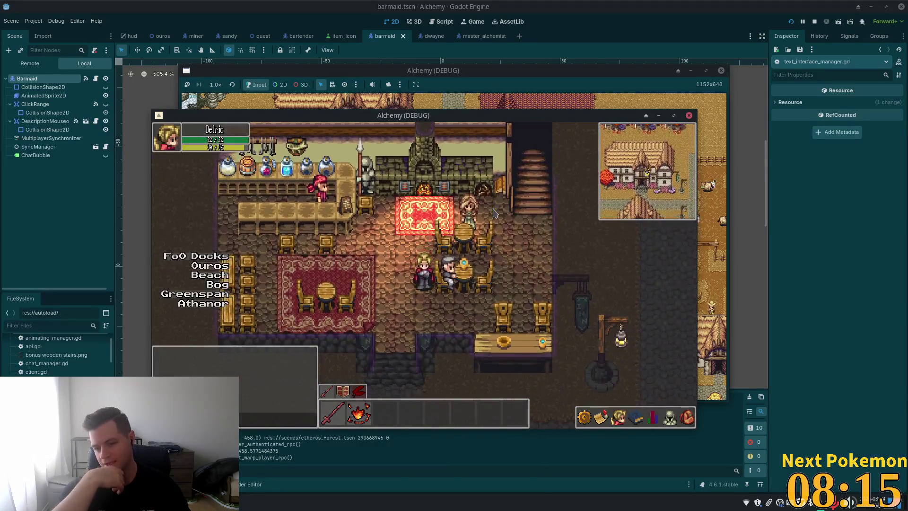
{"action": "key", "text": "Right"}
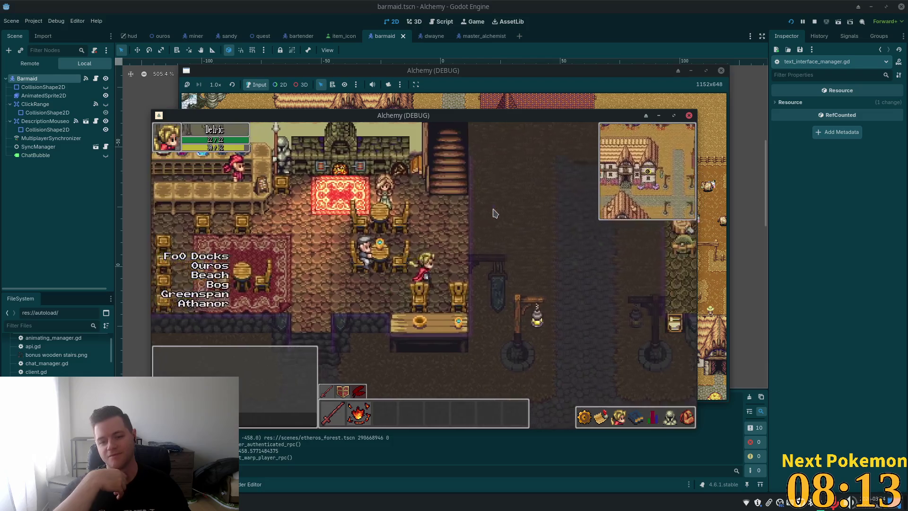
{"action": "key", "text": "Up"}
{"action": "key", "text": "Left"}
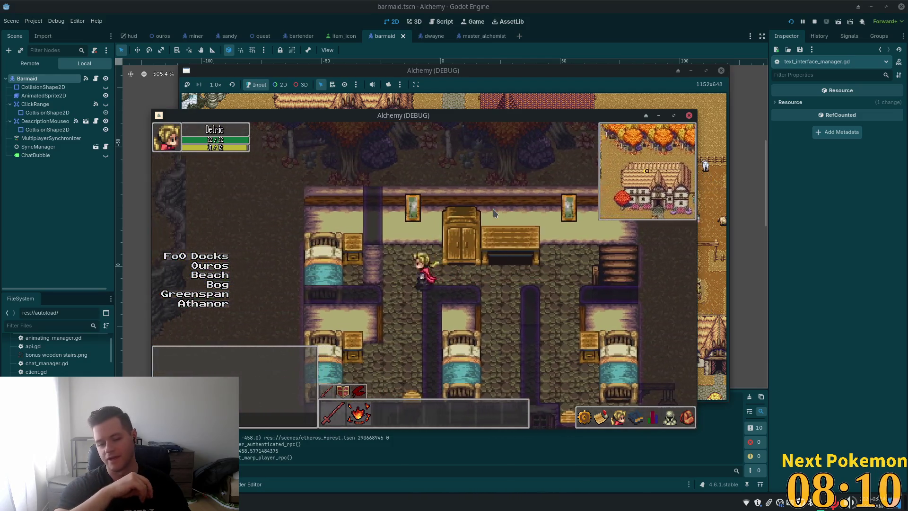
{"action": "key", "text": "Left"}
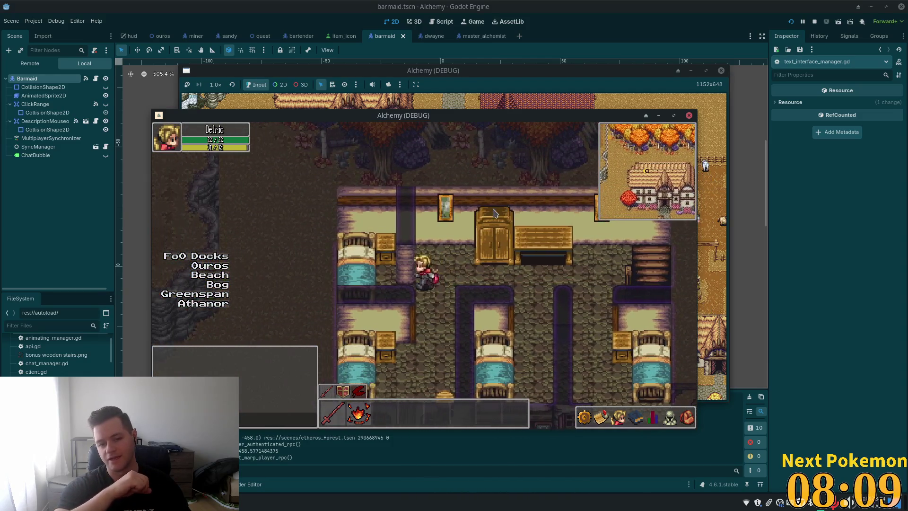
{"action": "key", "text": "Right"}
{"action": "key", "text": "Up"}
{"action": "key", "text": "Right"}
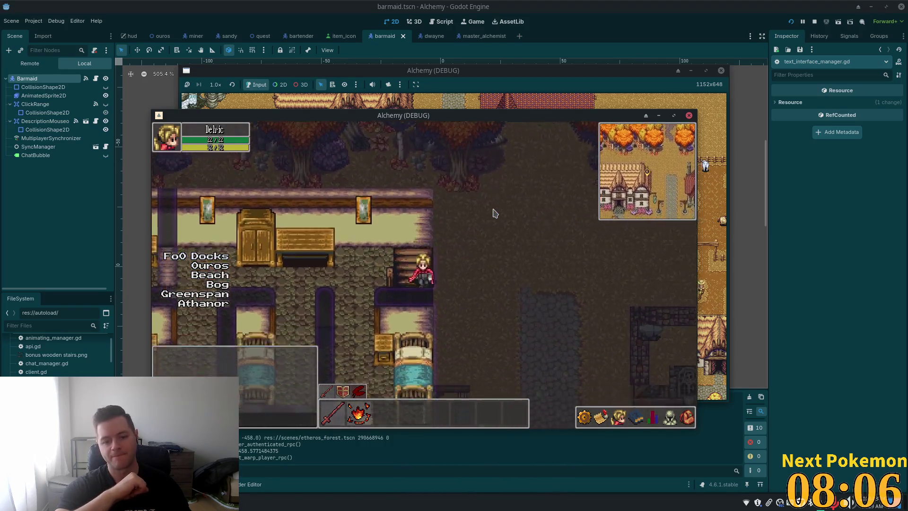
{"action": "key", "text": "Left"}
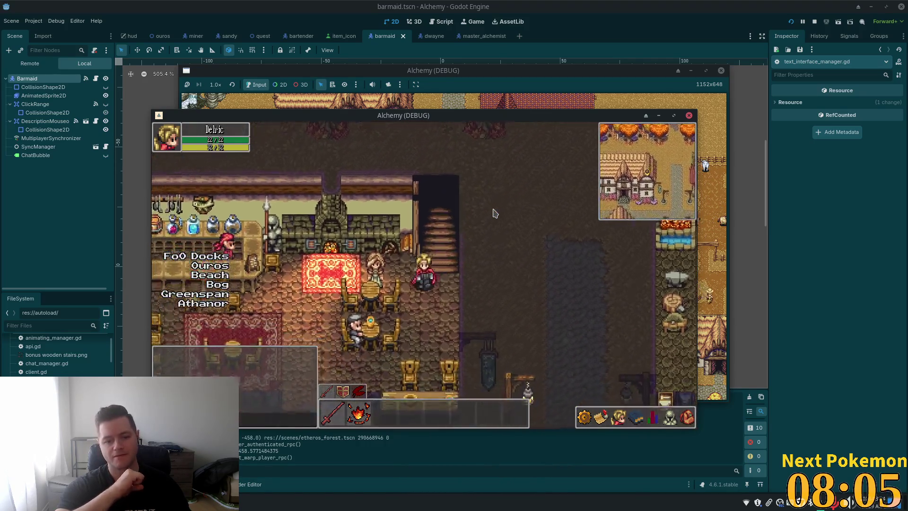
{"action": "key", "text": "Down"}
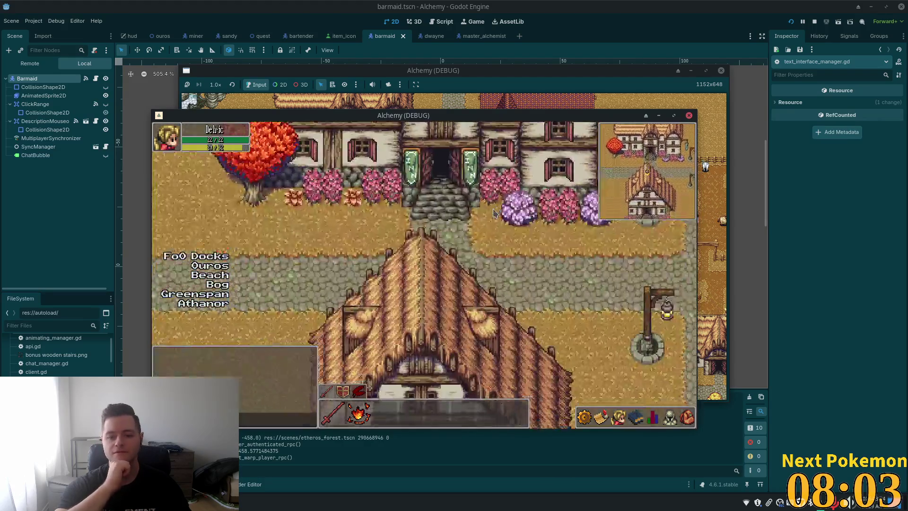
Walk west over the bridge into the shop, then back east into the inn
{"action": "key", "text": "Left"}
{"action": "key", "text": "Left"}
{"action": "key", "text": "Down"}
{"action": "key", "text": "Left"}
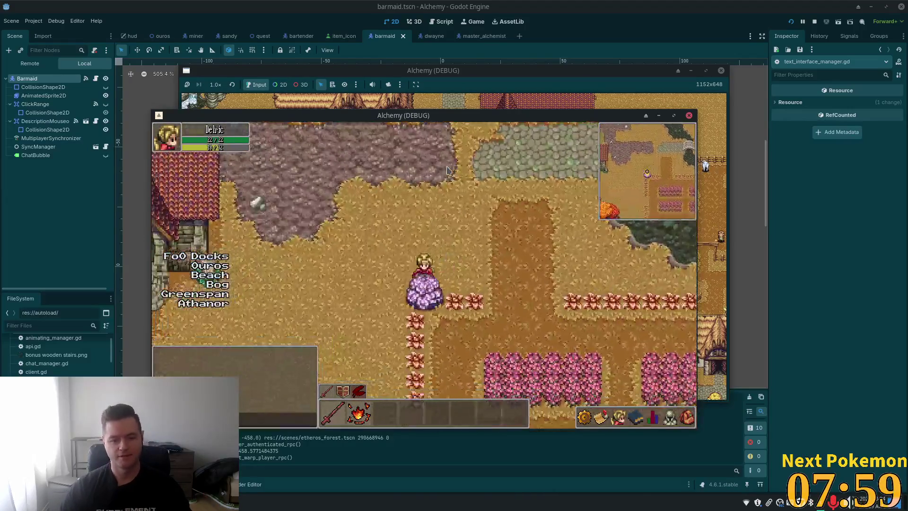
{"action": "key", "text": "Up"}
{"action": "key", "text": "Up"}
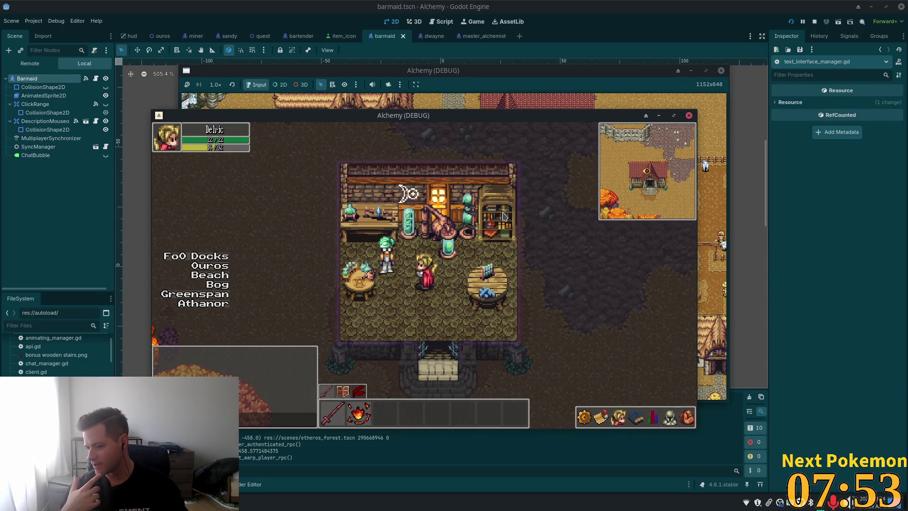
{"action": "key", "text": "s"}
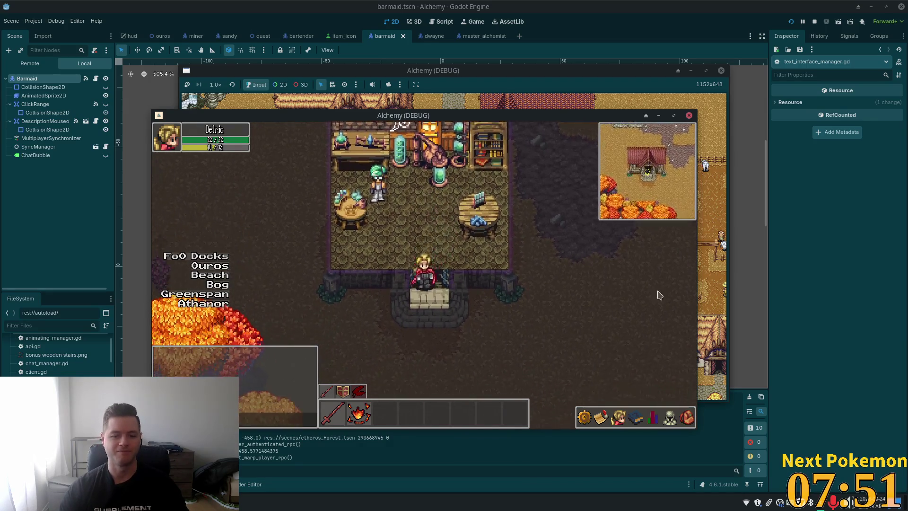
{"action": "key", "text": "d"}
{"action": "key", "text": "w"}
{"action": "key", "text": "d"}
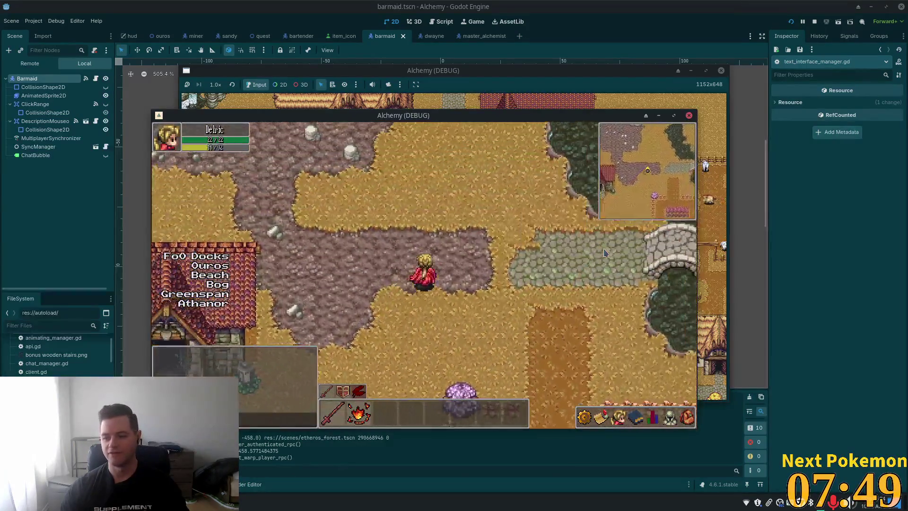
{"action": "key", "text": "s"}
{"action": "key", "text": "d"}
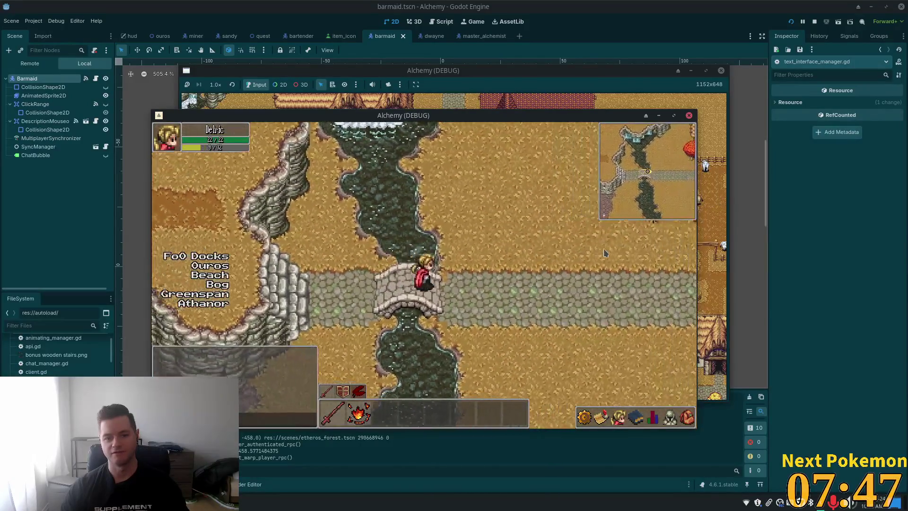
{"action": "key", "text": "d"}
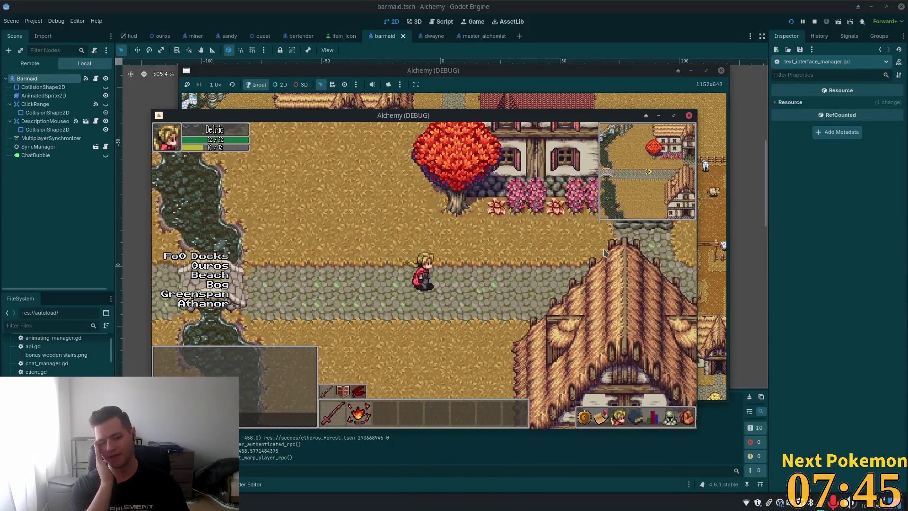
{"action": "key", "text": "w"}
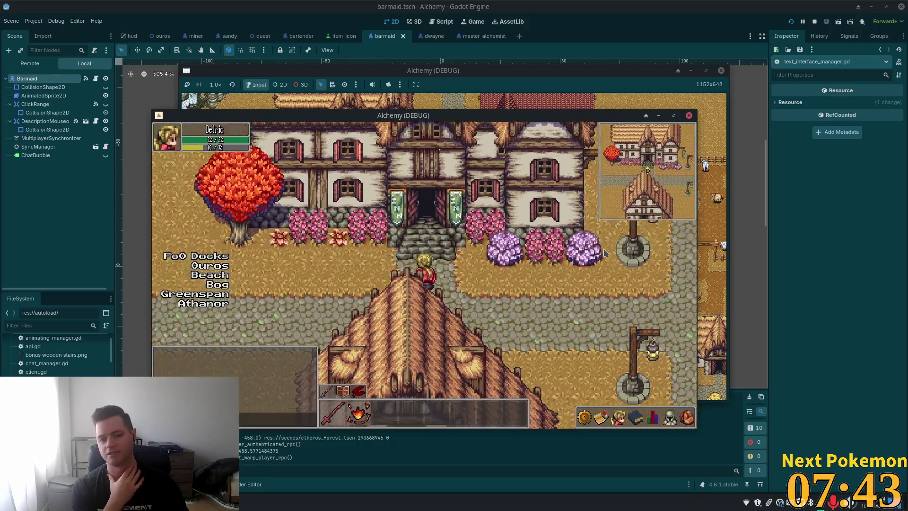
{"action": "key", "text": "w"}
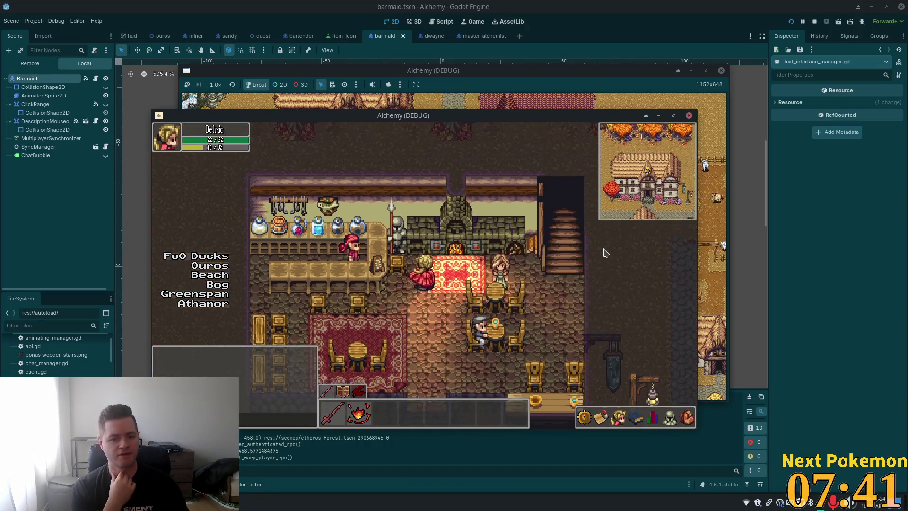
{"action": "key", "text": "s"}
{"action": "key", "text": "a"}
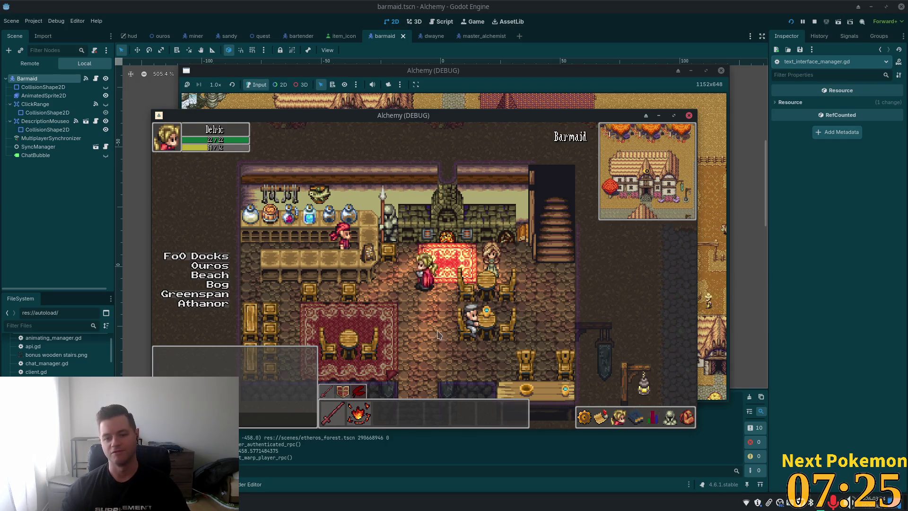
Walk the player out of the inn and west along the street, then stop the game with F8
{"action": "left_click", "coordinate": [415, 381]}
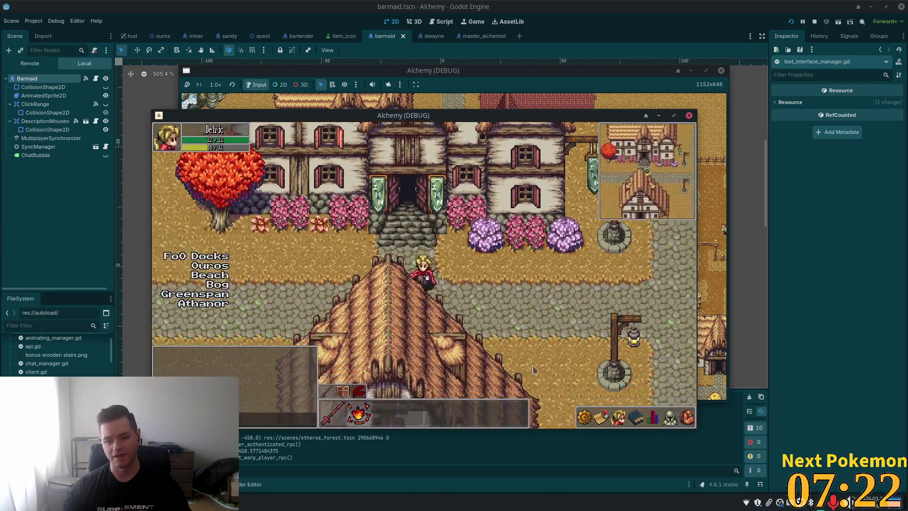
{"action": "left_click", "coordinate": [540, 342]}
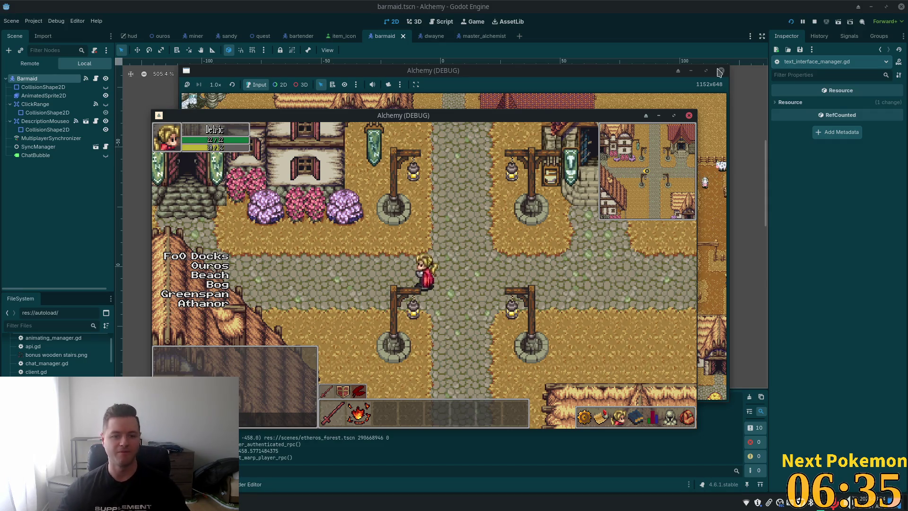
{"action": "key", "text": "Left"}
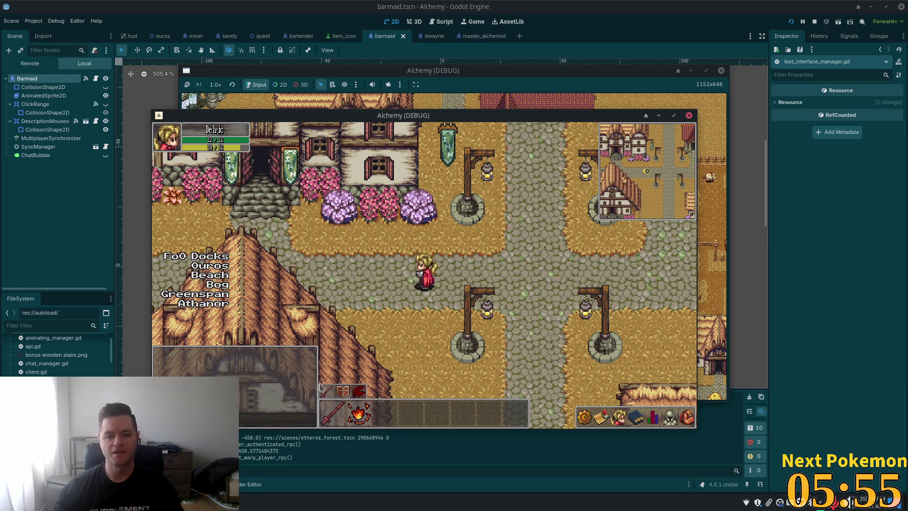
{"action": "key", "text": "a"}
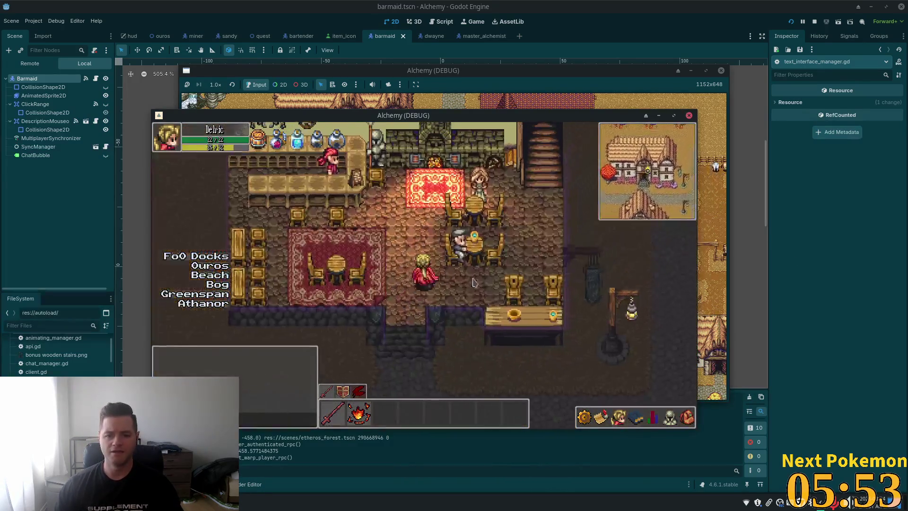
{"action": "key", "text": "F8"}
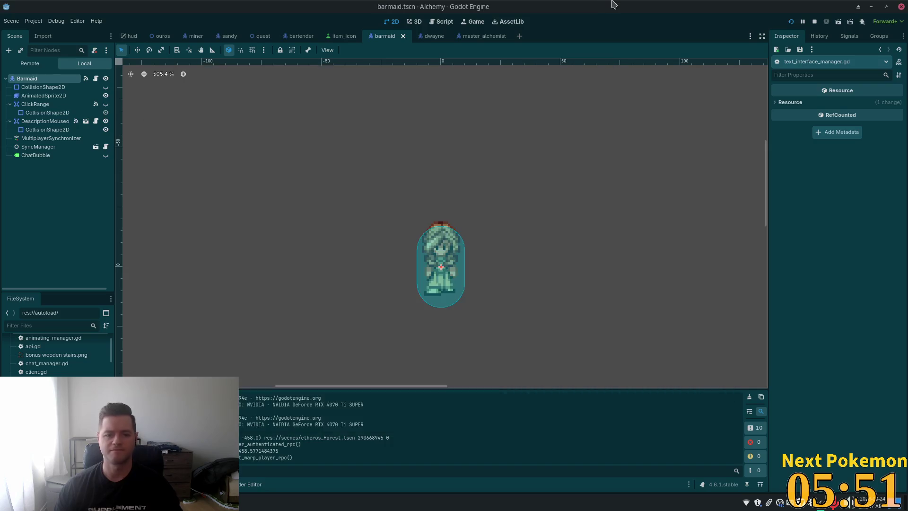
Switch to Cursor at the quest_action_queue emit on line 179 of quest_manager.gd
{"action": "key", "text": "alt+Tab"}
{"action": "left_click", "coordinate": [434, 233]}
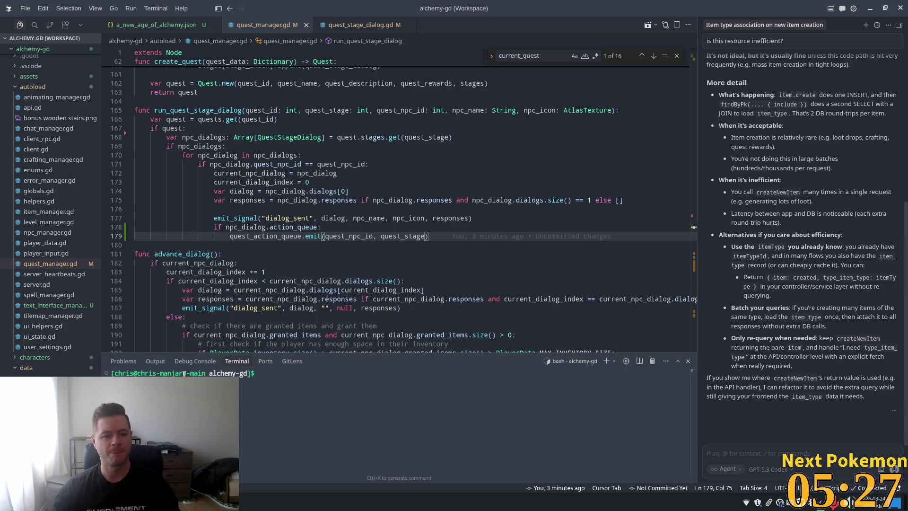
Highlight quest_npc_id and npc_name uses, check create_quest at line 161, then return to Godot
{"action": "left_click", "coordinate": [364, 236]}
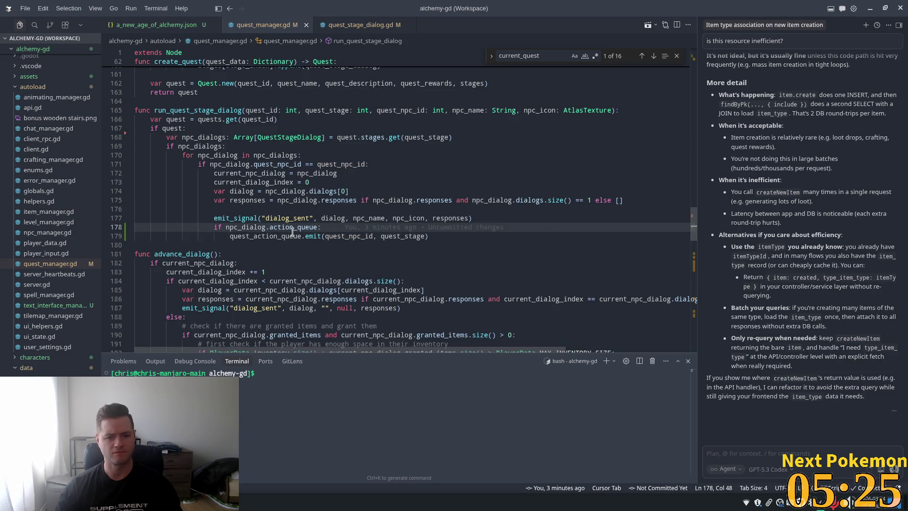
{"action": "left_click", "coordinate": [369, 218]}
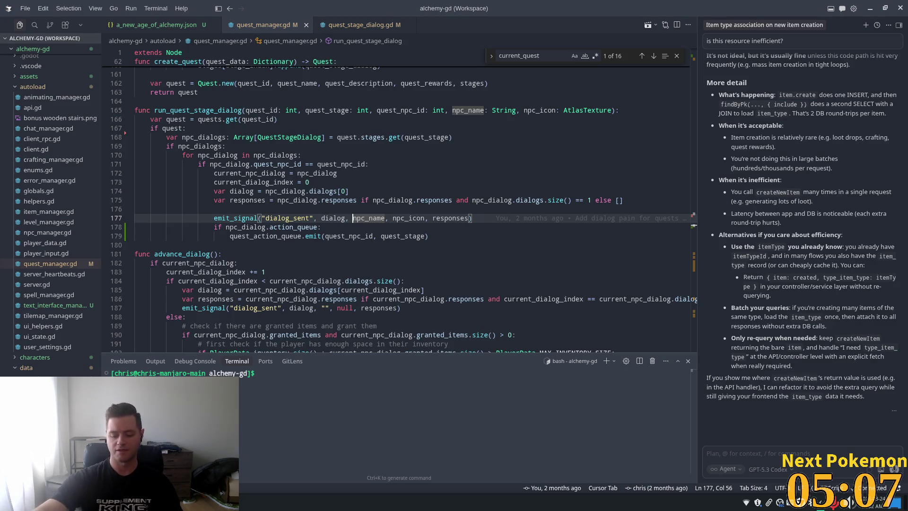
{"action": "left_click", "coordinate": [412, 76]}
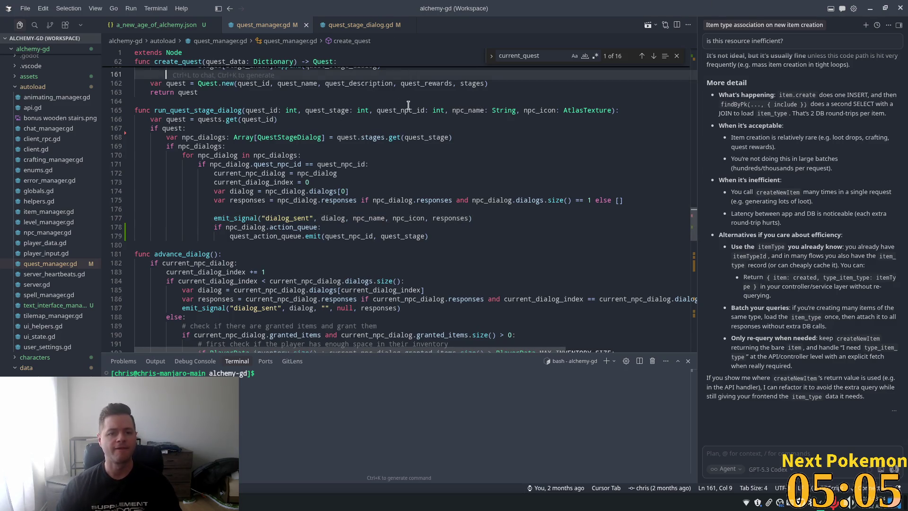
{"action": "scroll", "coordinate": [430, 202], "scroll_direction": "down", "scroll_amount": 3}
{"action": "scroll", "coordinate": [429, 197], "scroll_direction": "up", "scroll_amount": 2}
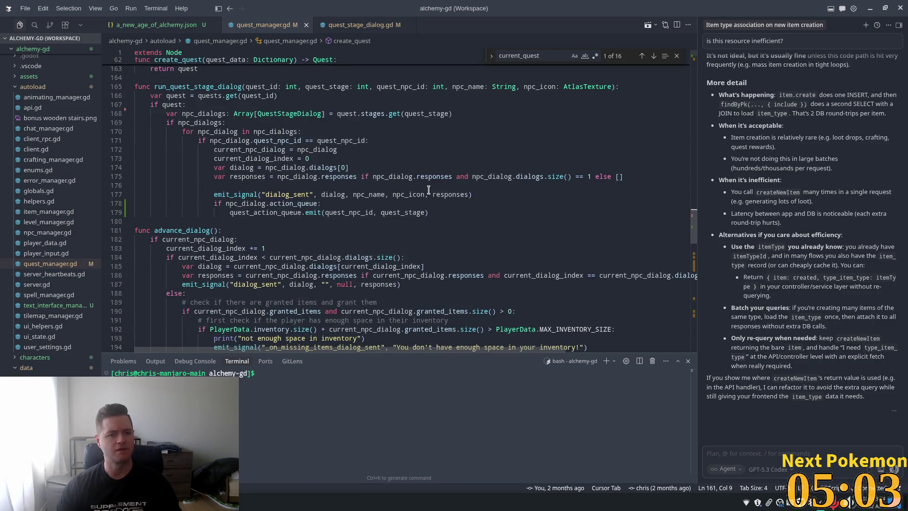
{"action": "left_click", "coordinate": [237, 221]}
{"action": "key", "text": "alt+Tab"}
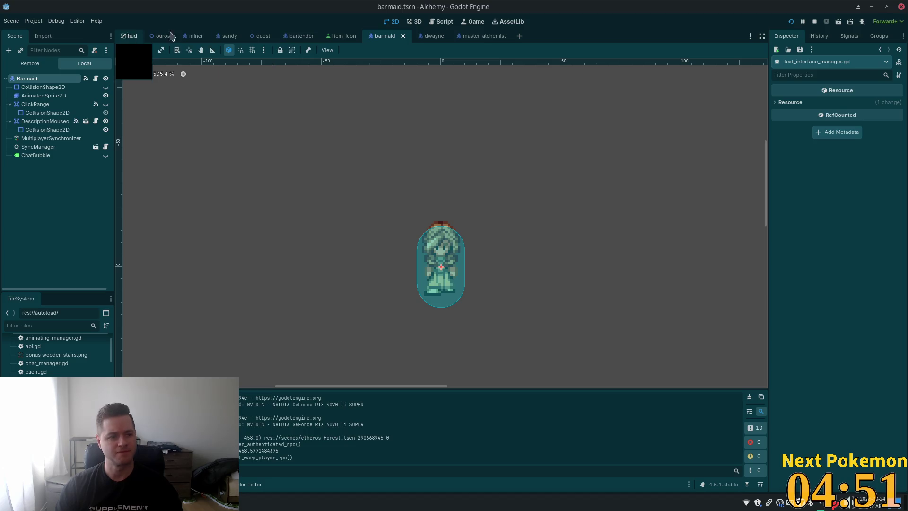
{"action": "left_click", "coordinate": [481, 37]}
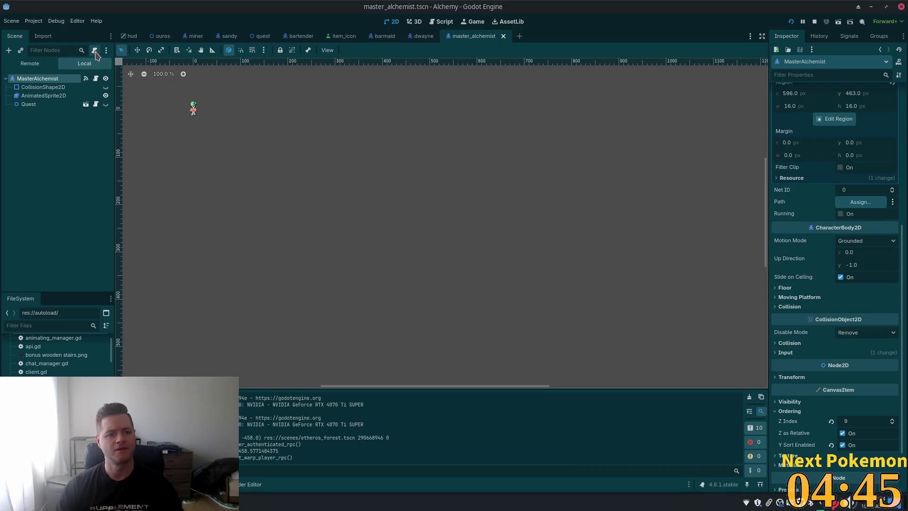
Detach MasterAlchemist's script and create a new res://characters/master_alchemist.gd in its place
{"action": "left_click", "coordinate": [95, 50]}
{"action": "left_click", "coordinate": [94, 50]}
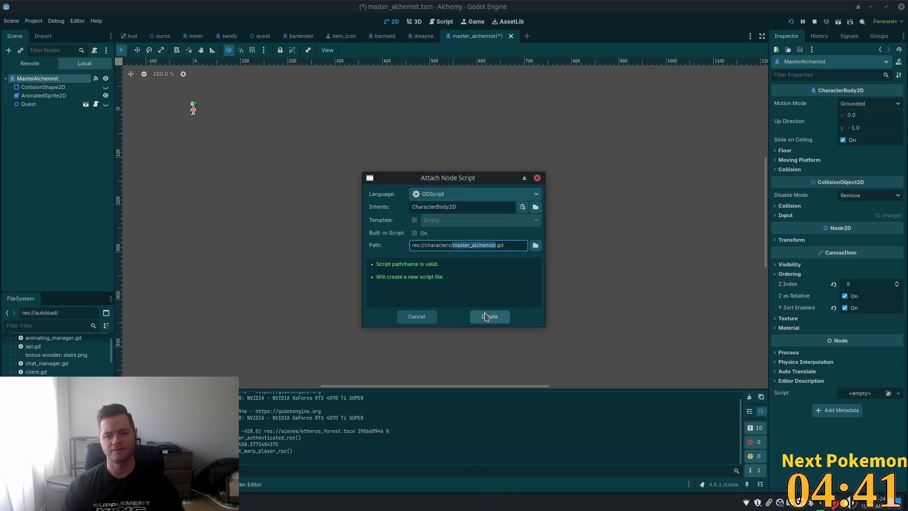
{"action": "left_click", "coordinate": [487, 317]}
{"action": "left_click", "coordinate": [434, 88]}
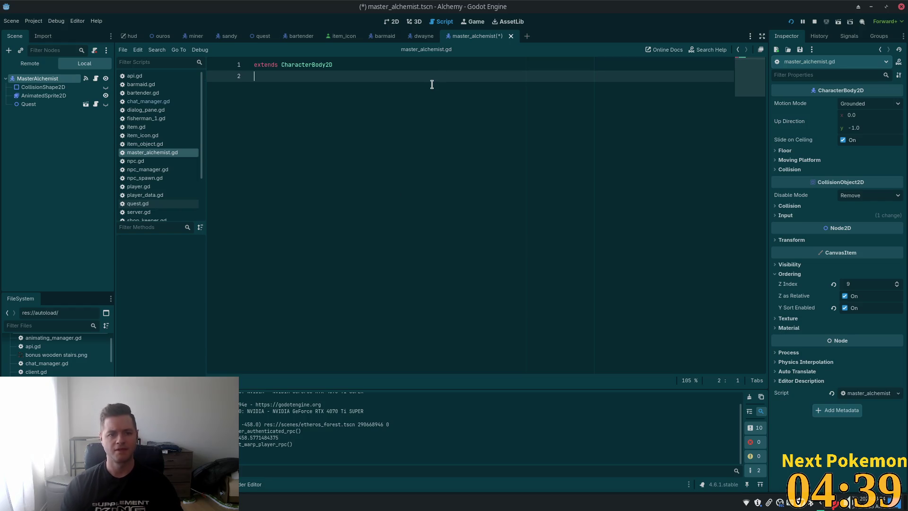
Change master_alchemist.gd's base class from CharacterBody2D to Npc and save
{"action": "key", "text": "Up"}
{"action": "key", "text": "ctrl+Right"}
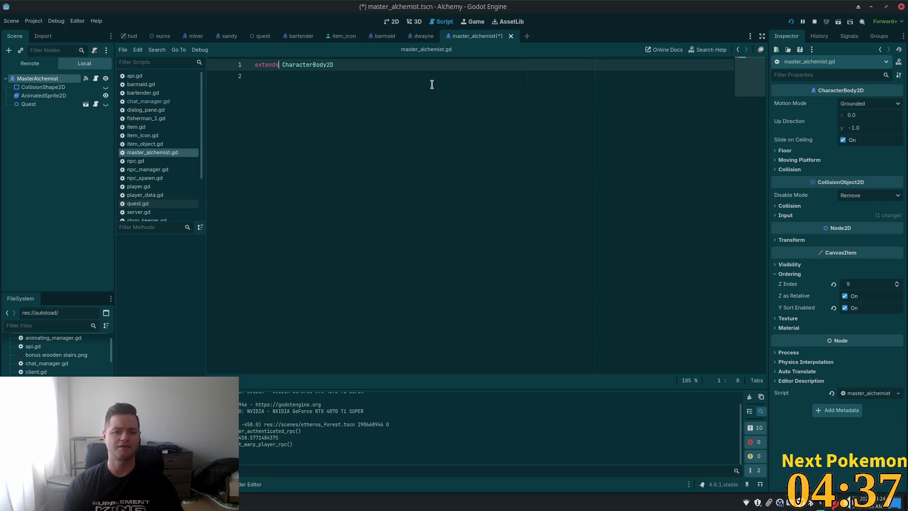
{"action": "key", "text": "ctrl+shift+Left"}
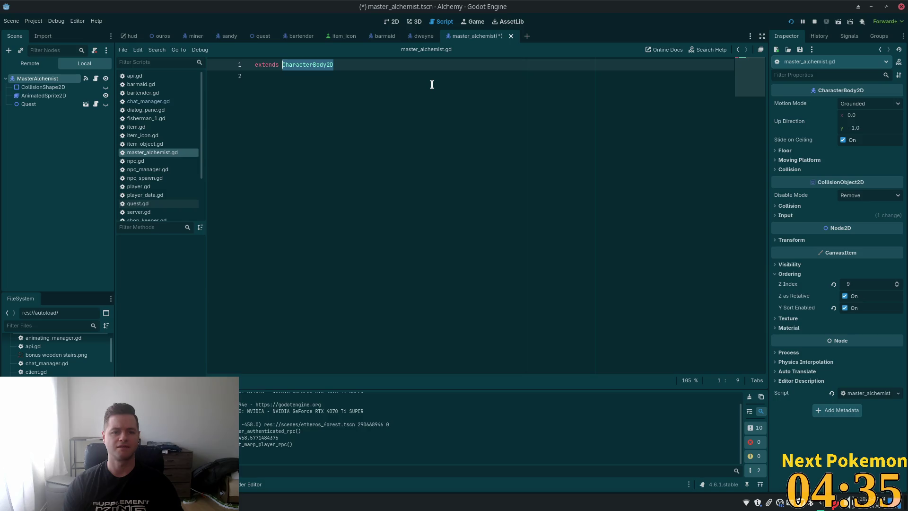
{"action": "type", "text": "Npc"}
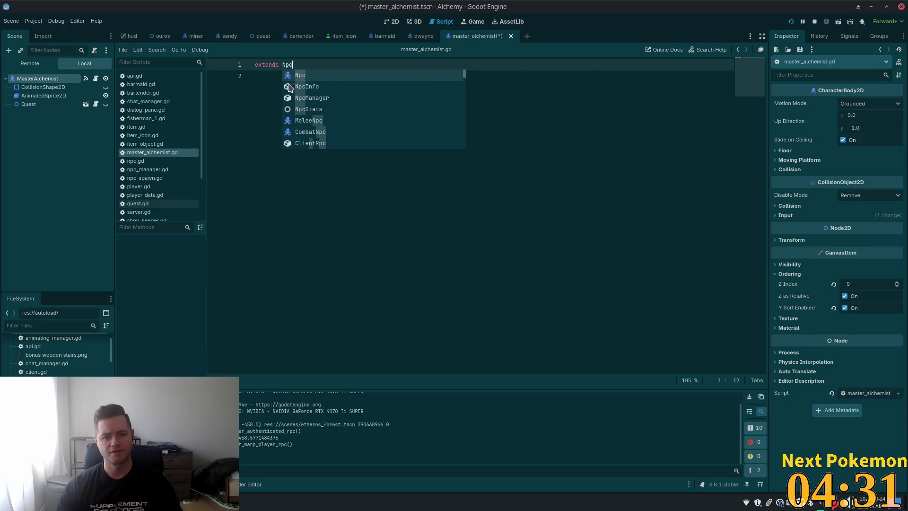
{"action": "left_click", "coordinate": [265, 76]}
{"action": "key", "text": "ctrl+s"}
Confirm npc.gd extends CharacterBody2D, then return to master_alchemist.gd below the extends line
{"action": "left_click", "coordinate": [286, 69], "text": "ctrl"}
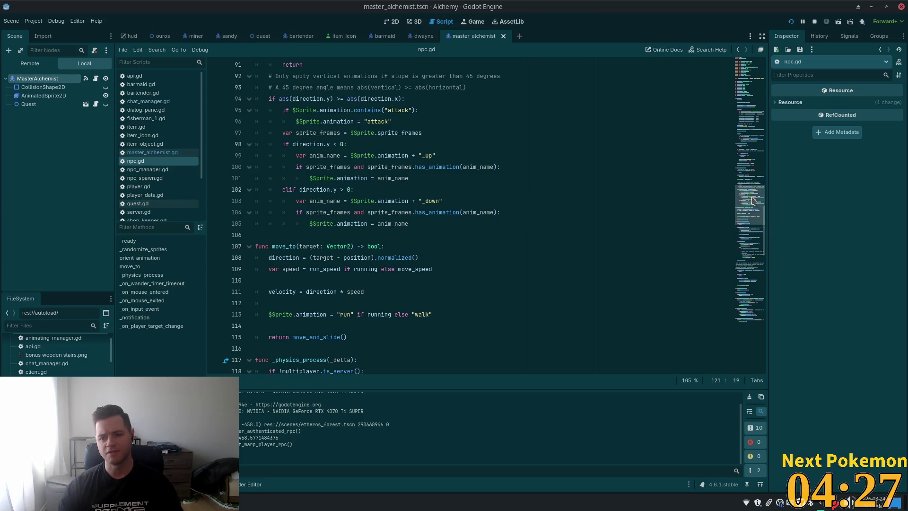
{"action": "left_click", "coordinate": [745, 98]}
{"action": "double_click", "coordinate": [307, 76]}
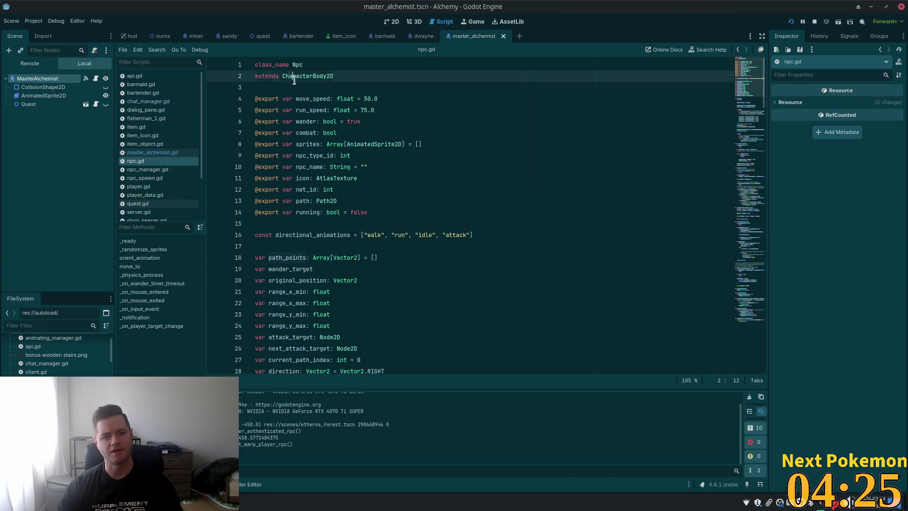
{"action": "left_click", "coordinate": [85, 78]}
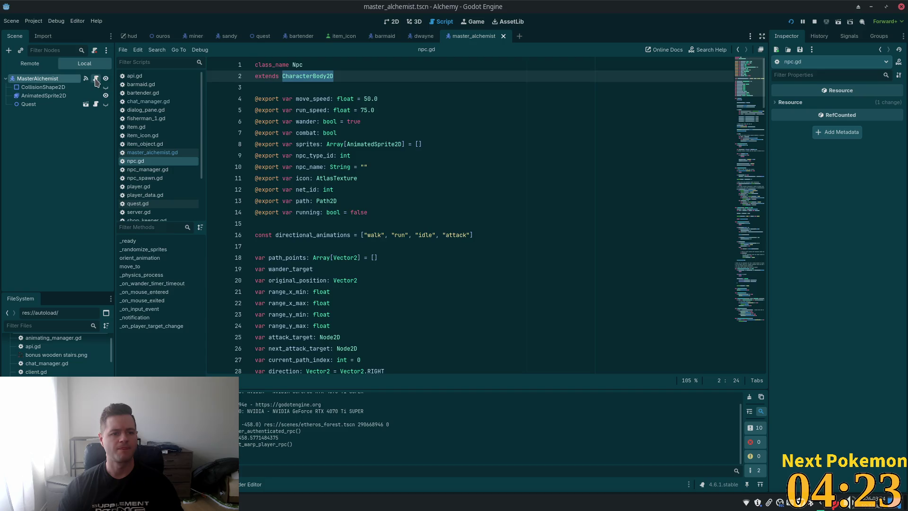
{"action": "key", "text": "Return"}
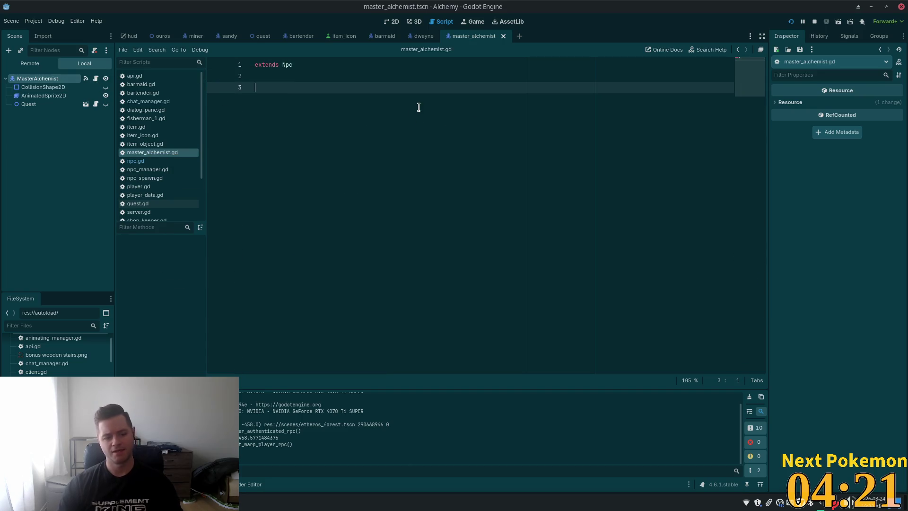
Write a _ready() calling QuestManager.quest_action_queue.connect(), save, and go to line 170 in Cursor
{"action": "type", "text": "func _re"}
{"action": "key", "text": "Return"}
{"action": "key", "text": "Return"}
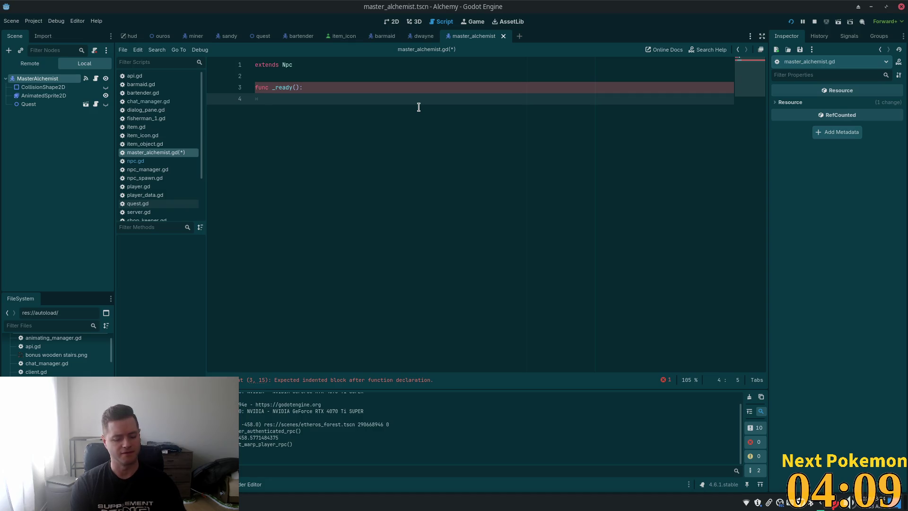
{"action": "type", "text": "QuestMan"}
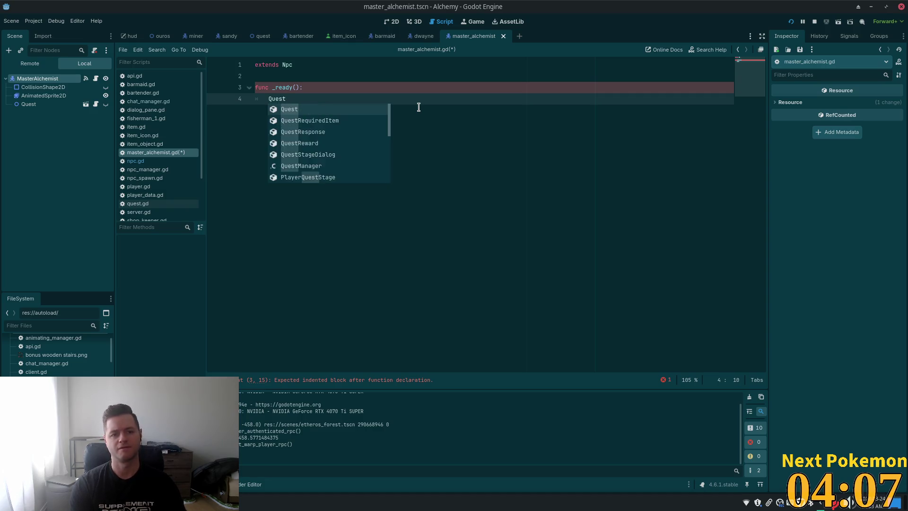
{"action": "key", "text": "Tab"}
{"action": "type", "text": "."}
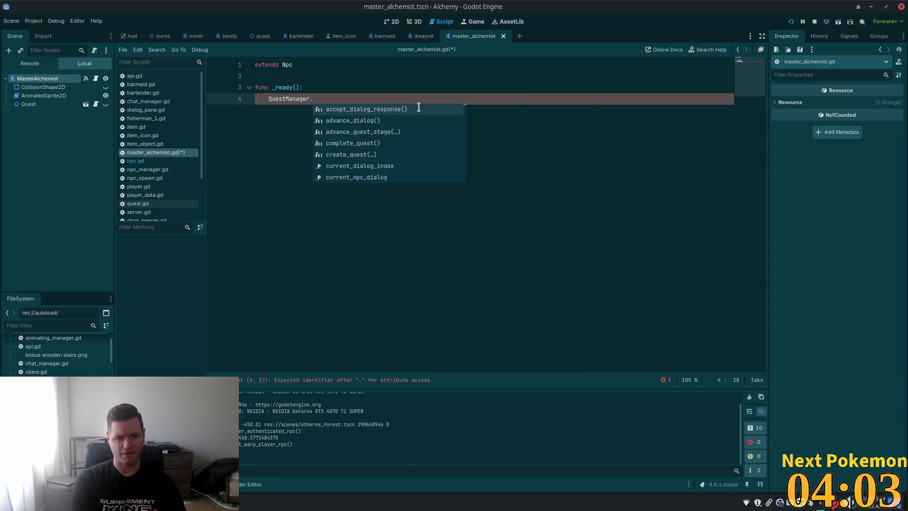
{"action": "type", "text": "quest"}
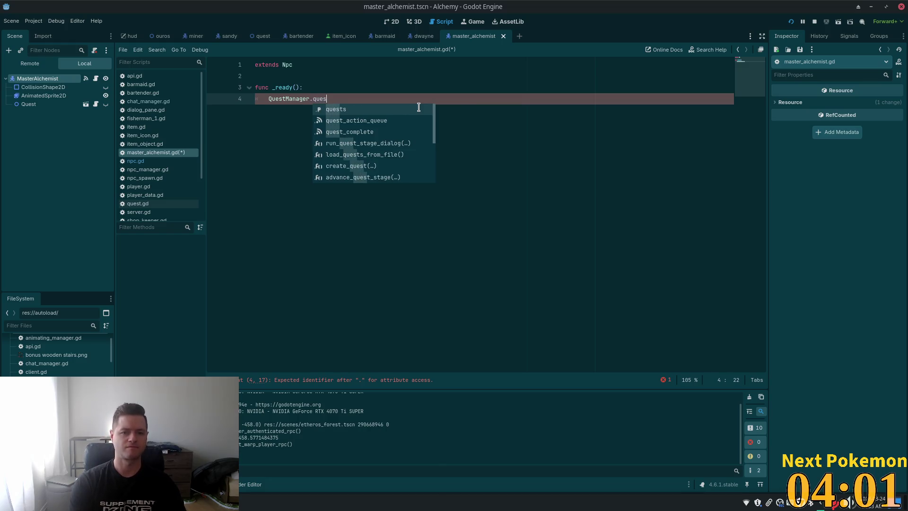
{"action": "key", "text": "Down"}
{"action": "key", "text": "Return"}
{"action": "type", "text": "."}
{"action": "key", "text": "Return"}
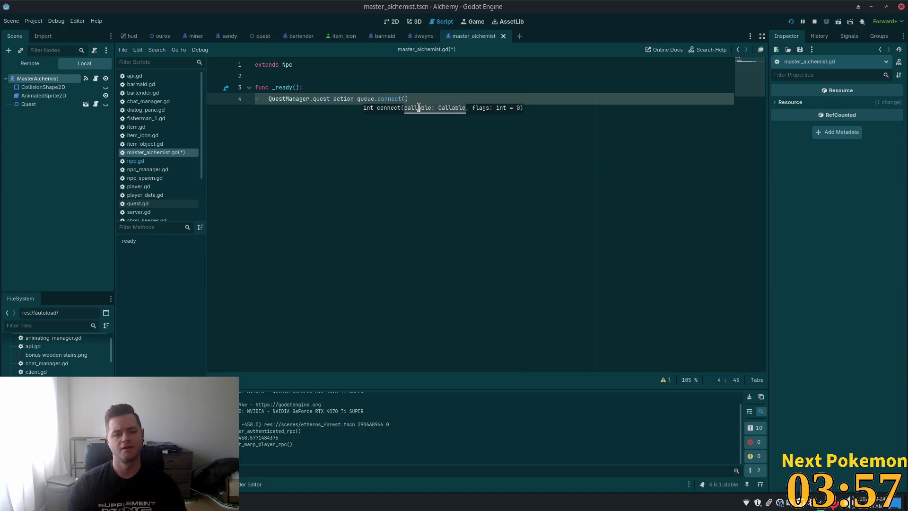
{"action": "key", "text": "Right"}
{"action": "key", "text": "ctrl+s"}
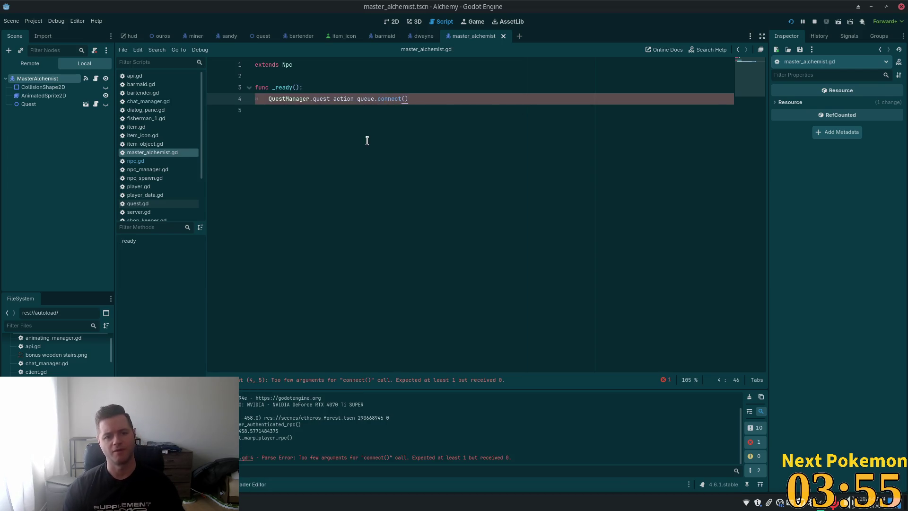
{"action": "key", "text": "alt+Tab"}
{"action": "left_click", "coordinate": [371, 134]}
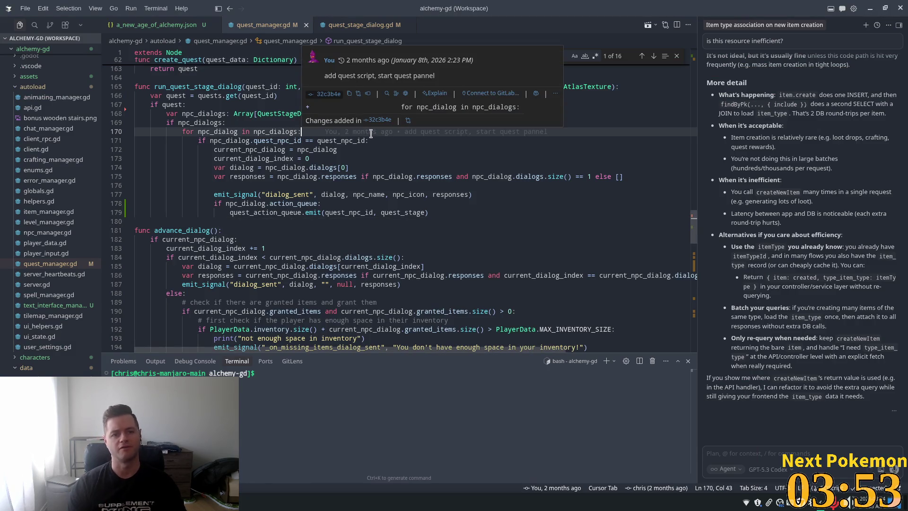
Open master_alchemist.gd in Cursor with Ctrl+P and add blank lines below _ready
{"action": "key", "text": "ctrl+p"}
{"action": "type", "text": "master_"}
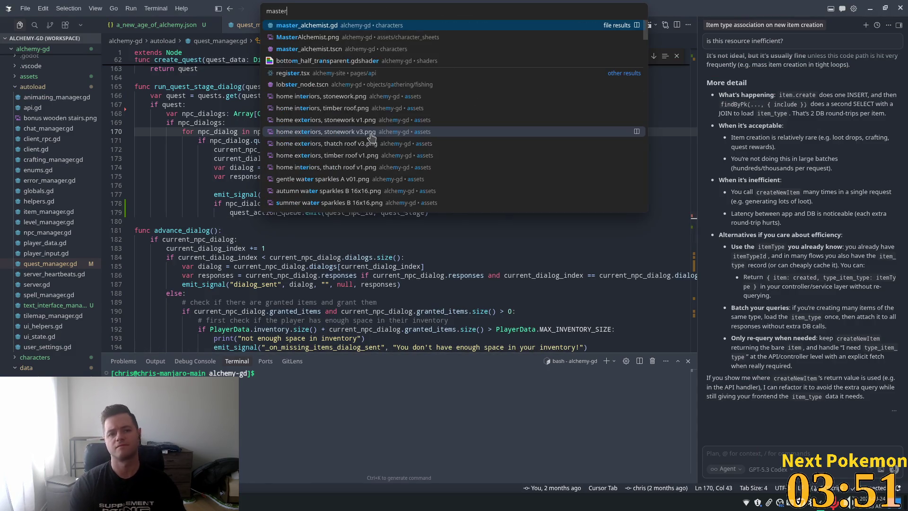
{"action": "key", "text": "Return"}
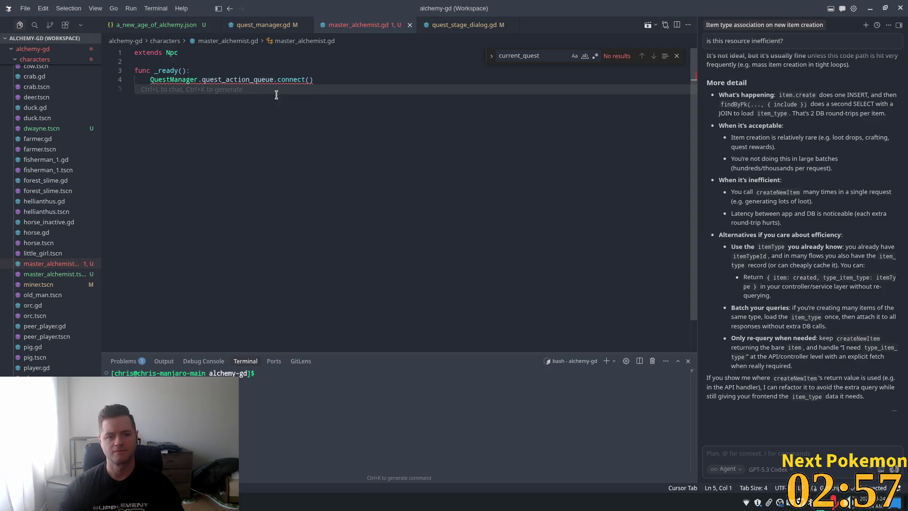
{"action": "key", "text": "Return"}
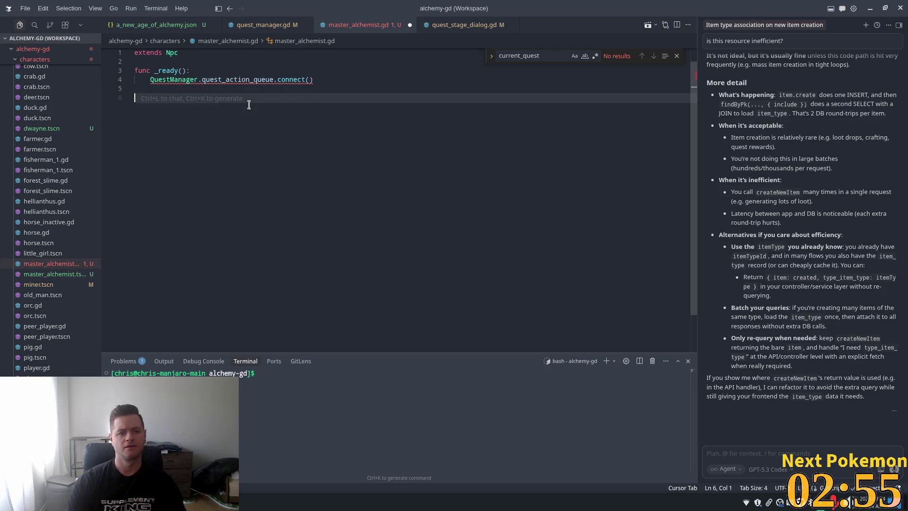
Use Cursor's completion to write an _on_quest_action_queue handler that plays the sprite's 'default' animation at stage 3
{"action": "key", "text": "Tab"}
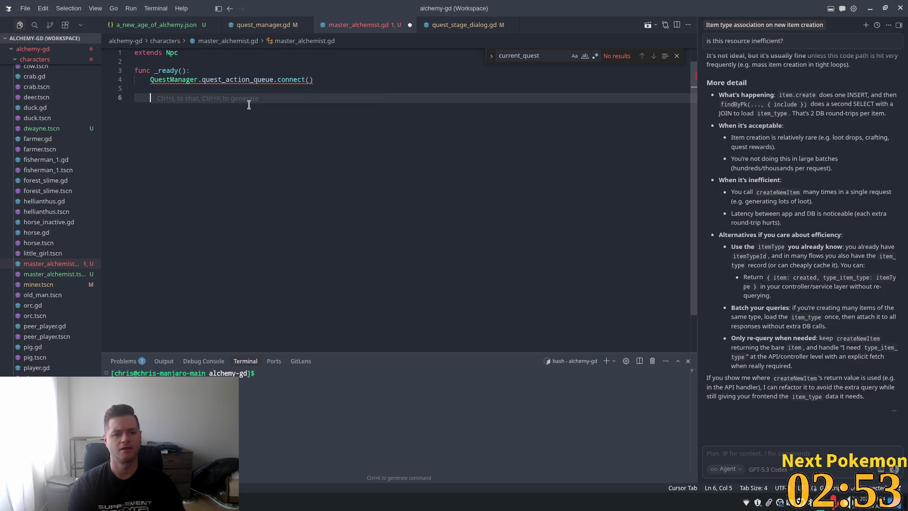
{"action": "key", "text": "BackSpace"}
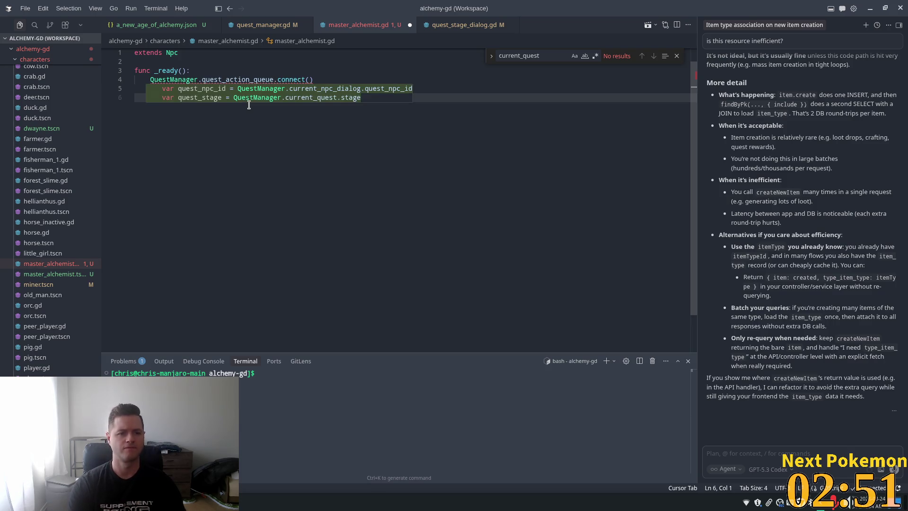
{"action": "type", "text": "fu"}
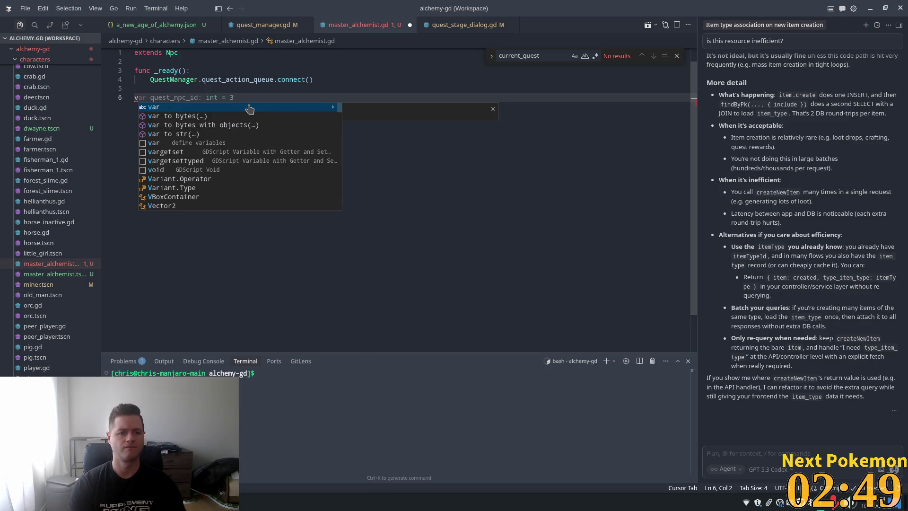
{"action": "type", "text": "nc _"}
{"action": "key", "text": "Escape"}
{"action": "type", "text": "on"}
{"action": "key", "text": "Tab"}
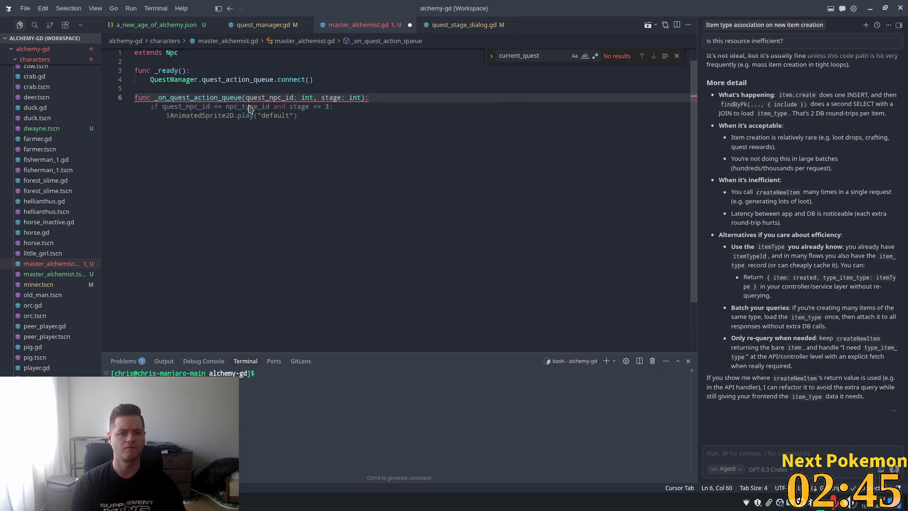
{"action": "key", "text": "Tab"}
Review the handler's stage check and npc_type_id uses, then open a_new_age_of_alchemy.json
{"action": "left_click", "coordinate": [315, 106]}
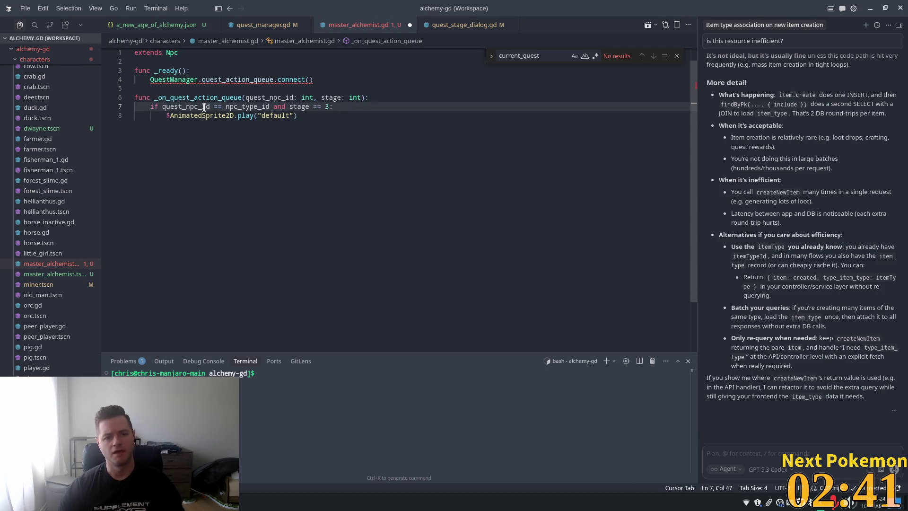
{"action": "left_click", "coordinate": [237, 106]}
{"action": "left_click", "coordinate": [349, 109]}
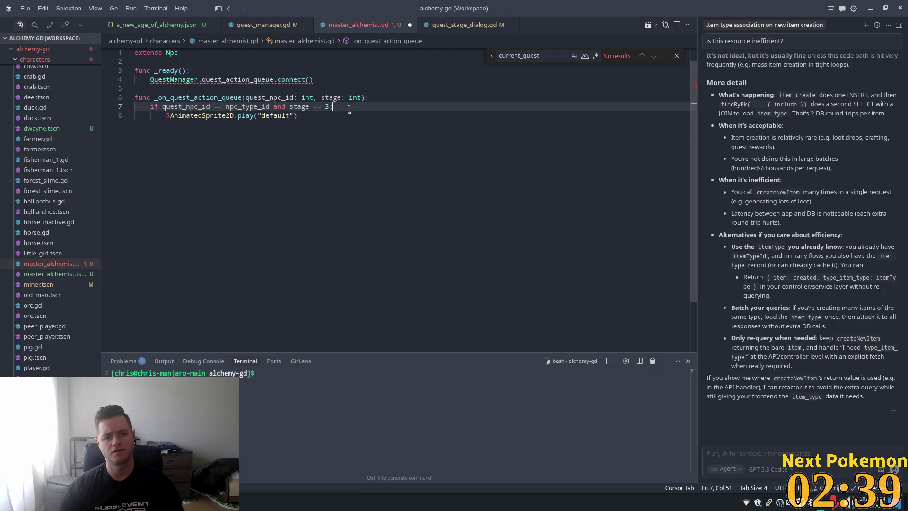
{"action": "left_click", "coordinate": [330, 118]}
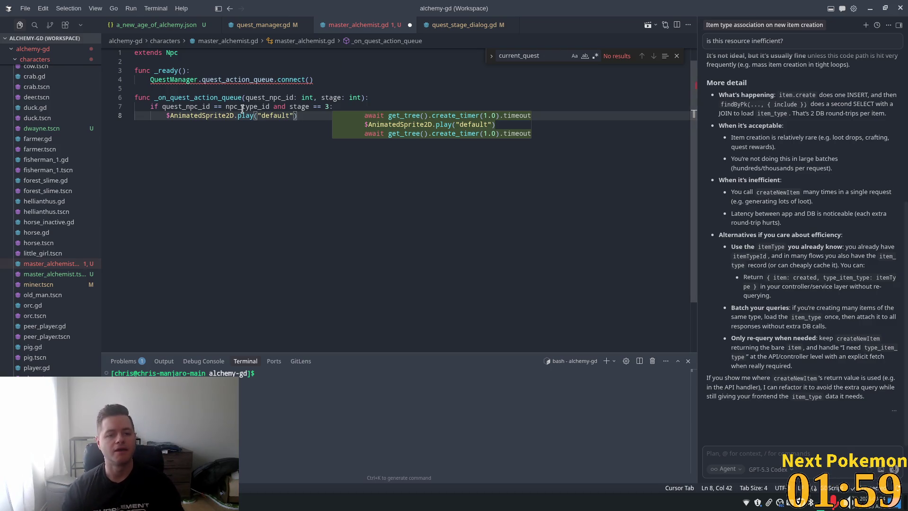
{"action": "left_click", "coordinate": [333, 98]}
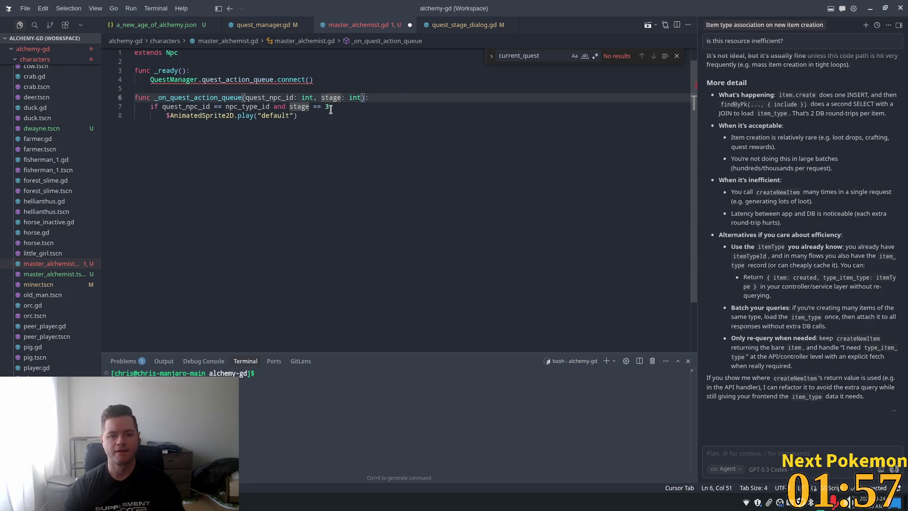
{"action": "left_click", "coordinate": [330, 108]}
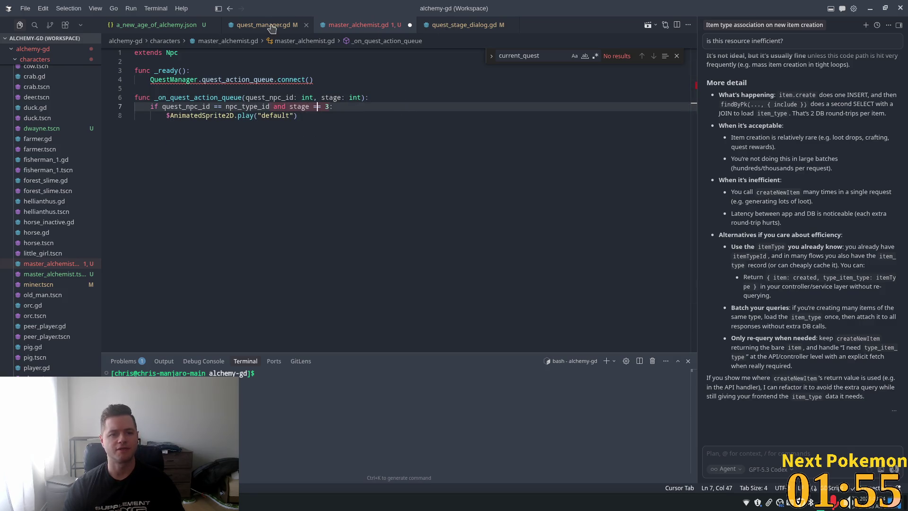
{"action": "left_click", "coordinate": [152, 28]}
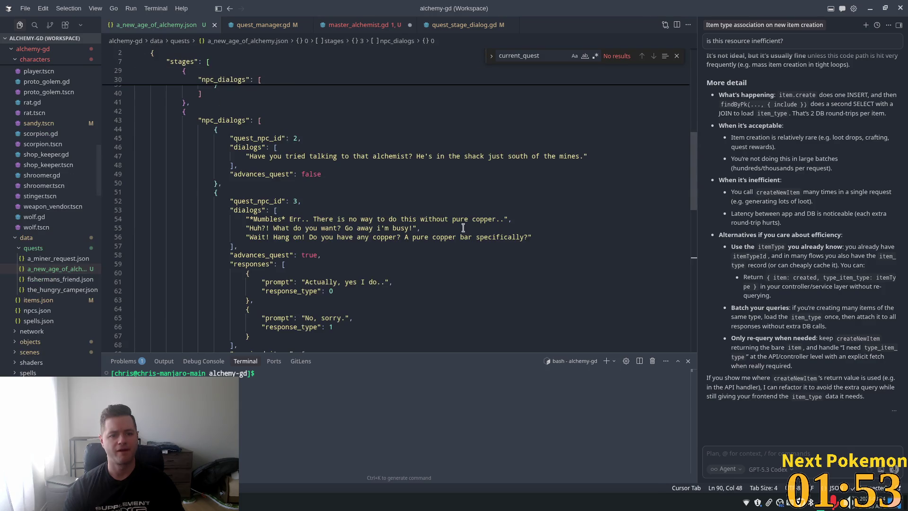
Find the copper-bar stage with action_queue true in the quest JSON, then return to master_alchemist.gd
{"action": "scroll", "coordinate": [669, 196], "scroll_direction": "up", "scroll_amount": 5}
{"action": "mouse_move", "coordinate": [694, 149]}
{"action": "left_mouse_down"}
{"action": "mouse_move", "coordinate": [698, 68]}
{"action": "mouse_move", "coordinate": [701, 266]}
{"action": "left_mouse_up"}
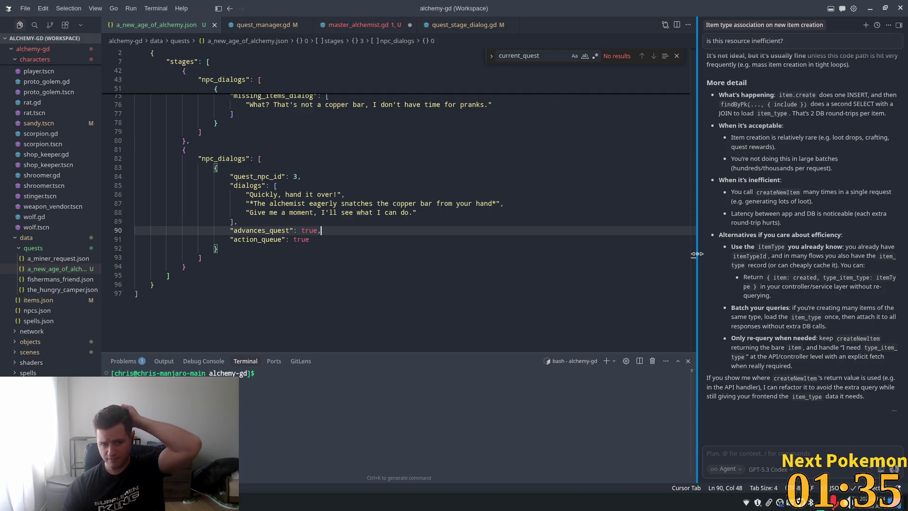
{"action": "scroll", "coordinate": [305, 194], "scroll_direction": "up", "scroll_amount": 3}
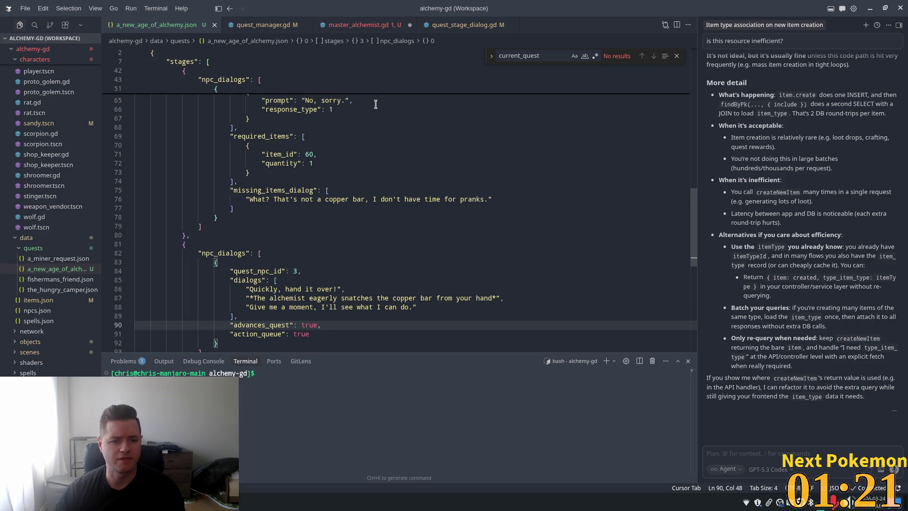
{"action": "scroll", "coordinate": [358, 146], "scroll_direction": "up", "scroll_amount": 1}
{"action": "scroll", "coordinate": [358, 146], "scroll_direction": "up", "scroll_amount": 2}
{"action": "scroll", "coordinate": [358, 147], "scroll_direction": "down", "scroll_amount": 4}
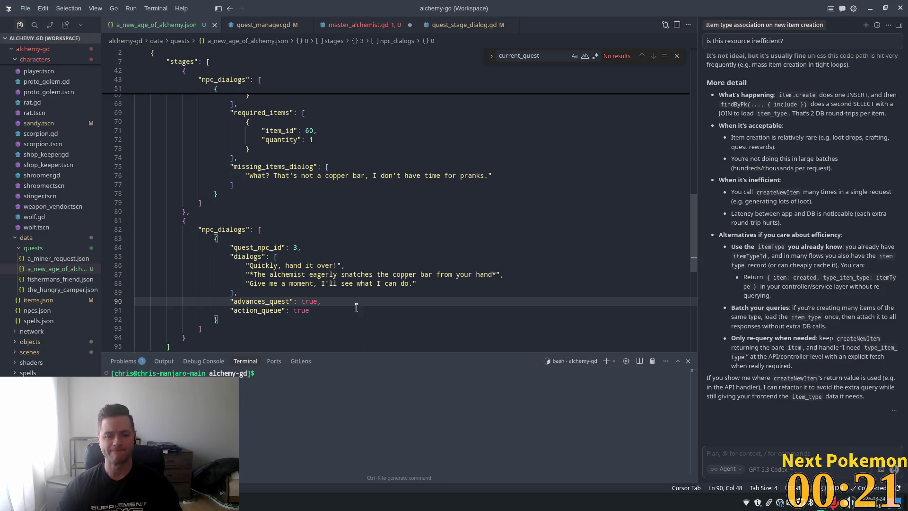
{"action": "left_click", "coordinate": [281, 322]}
{"action": "key", "text": "Up"}
{"action": "key", "text": "Up"}
{"action": "key", "text": "Up"}
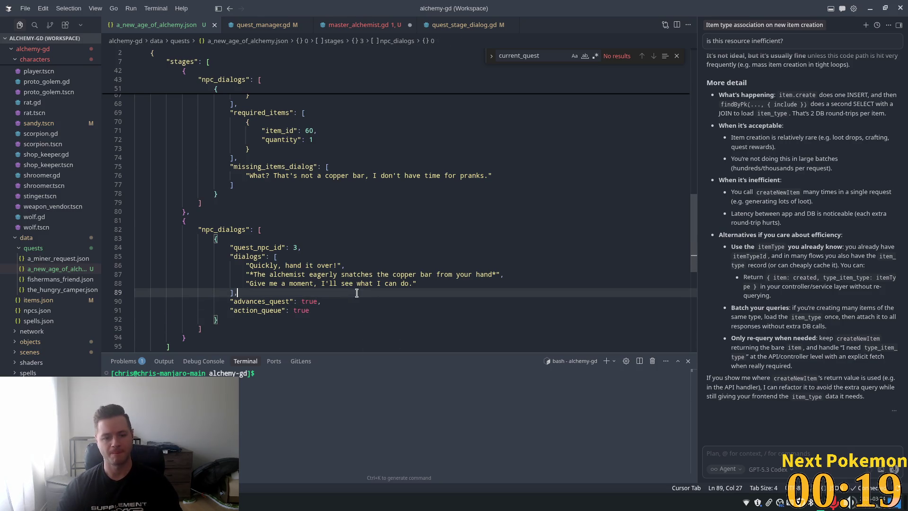
{"action": "scroll", "coordinate": [429, 279], "scroll_direction": "down", "scroll_amount": 1}
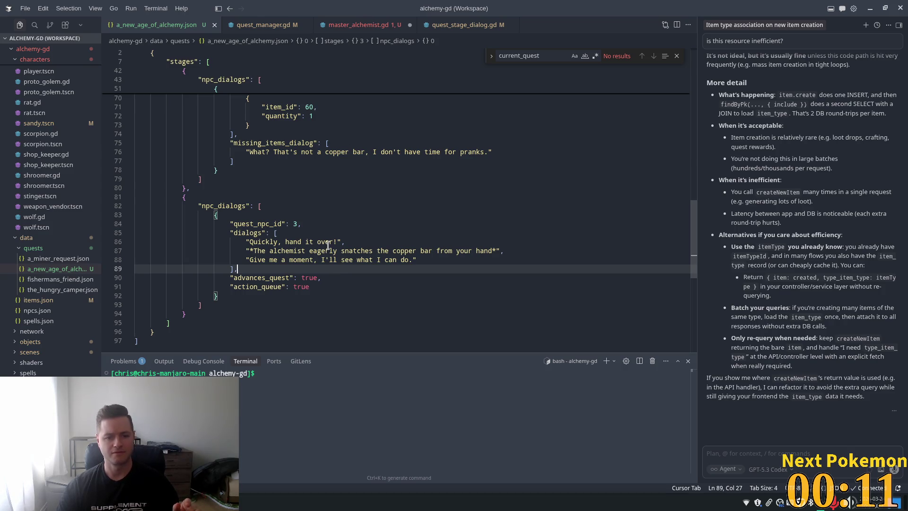
{"action": "left_click", "coordinate": [373, 25]}
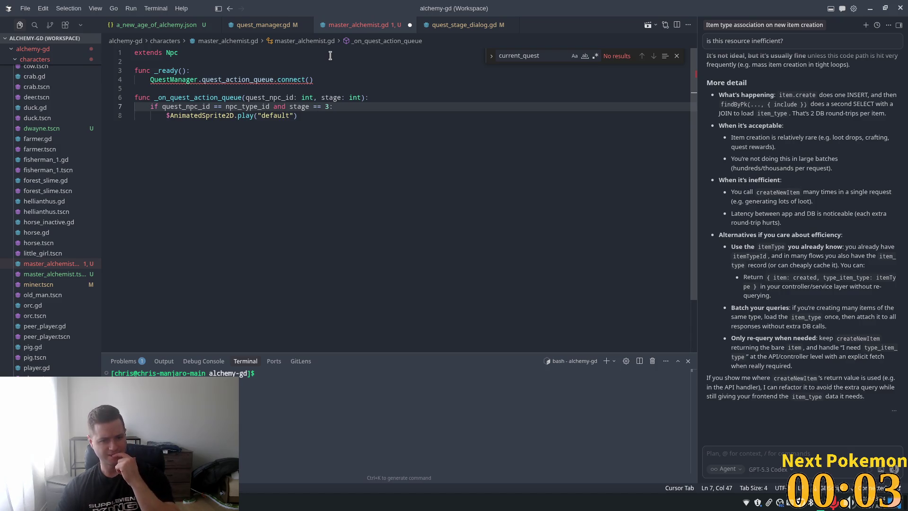
Replace the sprite play line with print("Master alchemist: Action queue"), connect the handler in _ready, and save
{"action": "left_click", "coordinate": [448, 32]}
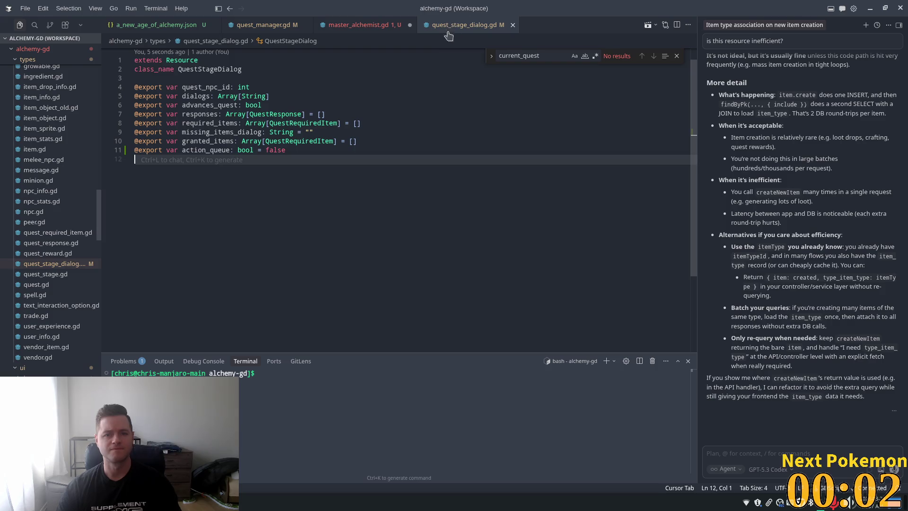
{"action": "left_click", "coordinate": [375, 29]}
{"action": "left_click", "coordinate": [315, 128]}
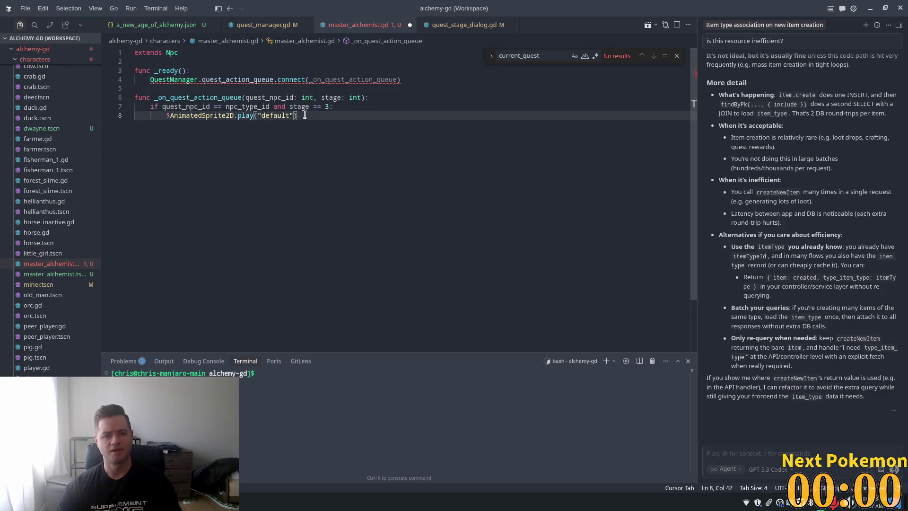
{"action": "key", "text": "shift+Home"}
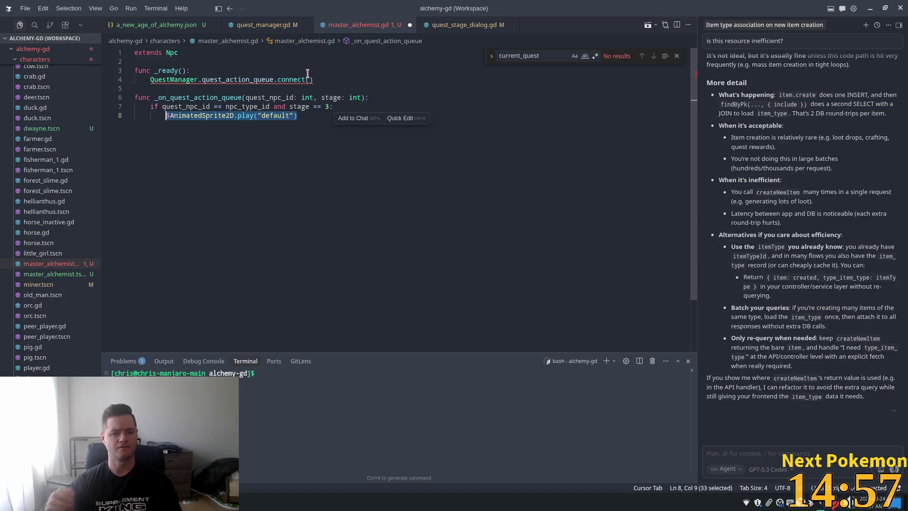
{"action": "type", "text": "print(\""}
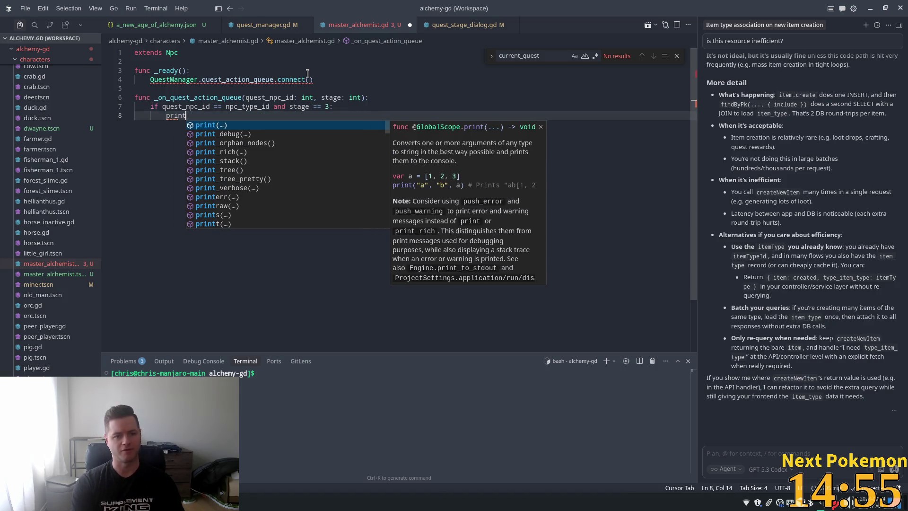
{"action": "key", "text": "Tab"}
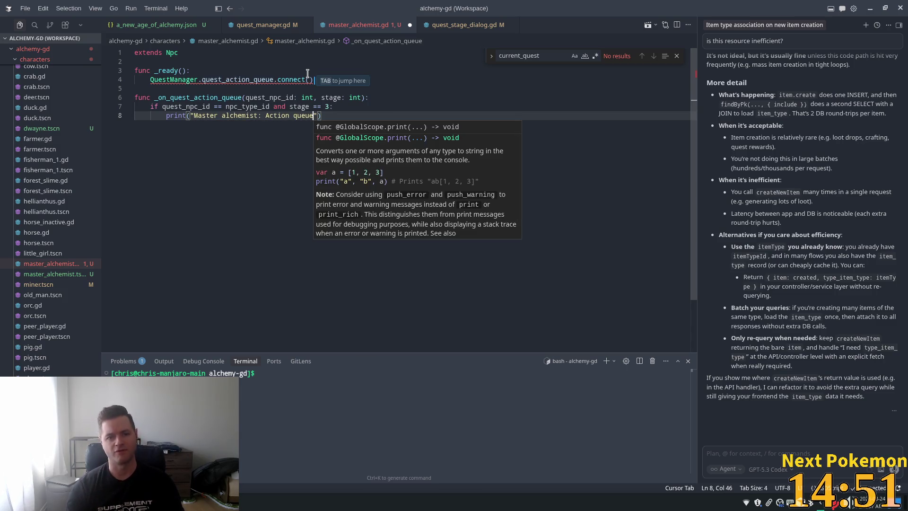
{"action": "key", "text": "Tab"}
{"action": "key", "text": "Tab"}
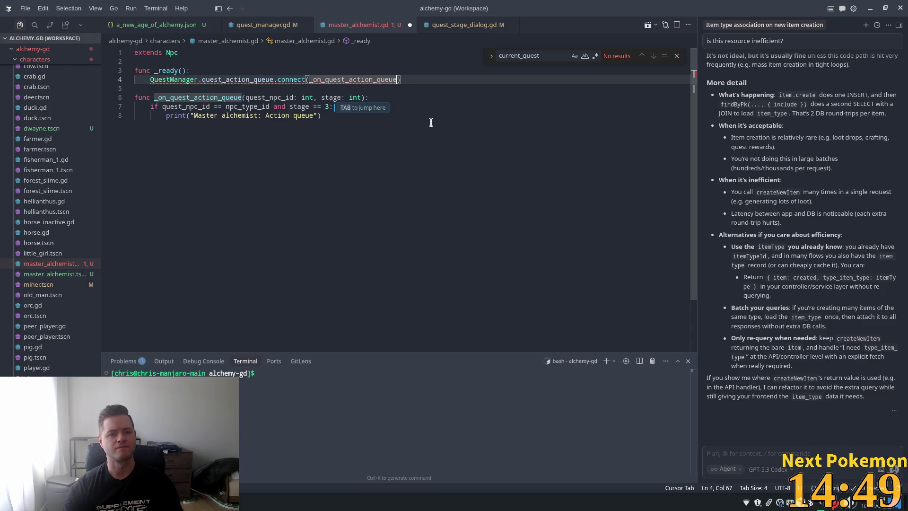
{"action": "key", "text": "Tab"}
{"action": "key", "text": "ctrl+s"}
Review the edited handler and reject Cursor's advance_dialog suggestion
{"action": "key", "text": "Escape"}
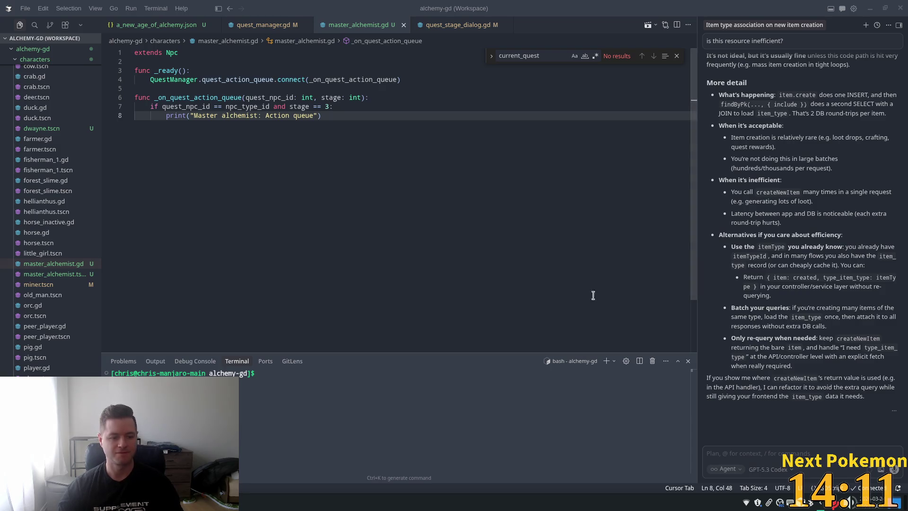
{"action": "left_click", "coordinate": [386, 100]}
{"action": "left_click", "coordinate": [284, 136]}
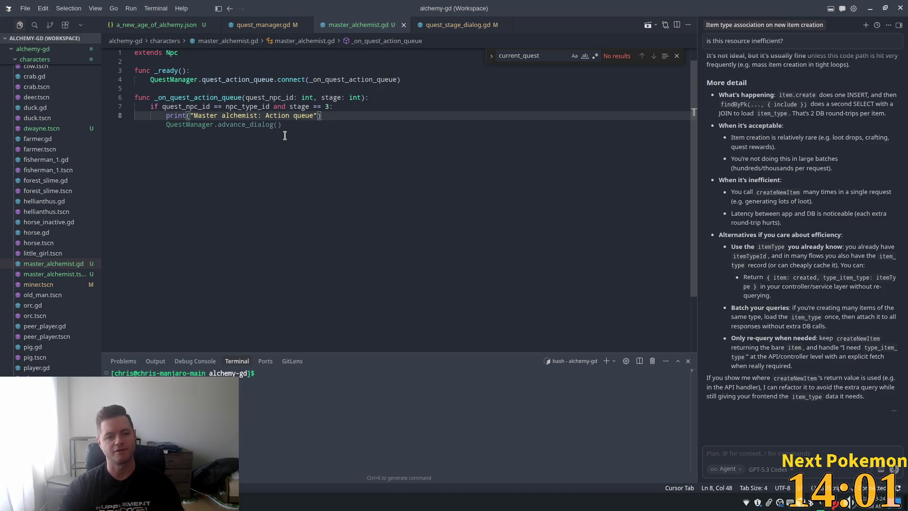
{"action": "left_click", "coordinate": [339, 98]}
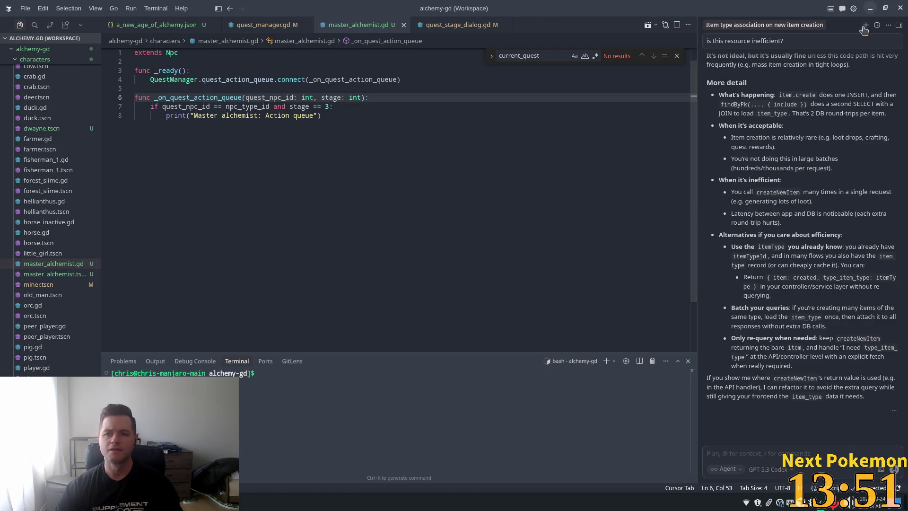
Test-run the game and log in, then return to the editor to inspect MasterAlchemist's Quest node
{"action": "key", "text": "alt+Tab"}
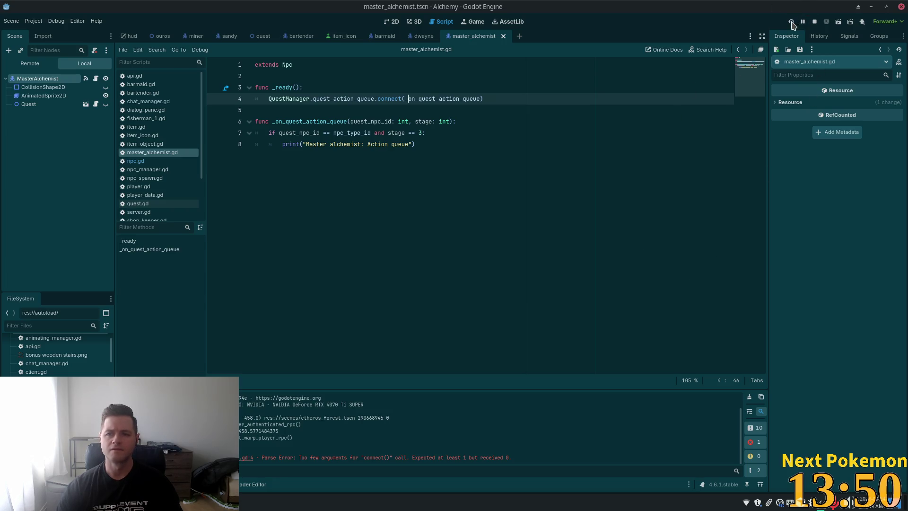
{"action": "left_click", "coordinate": [791, 22]}
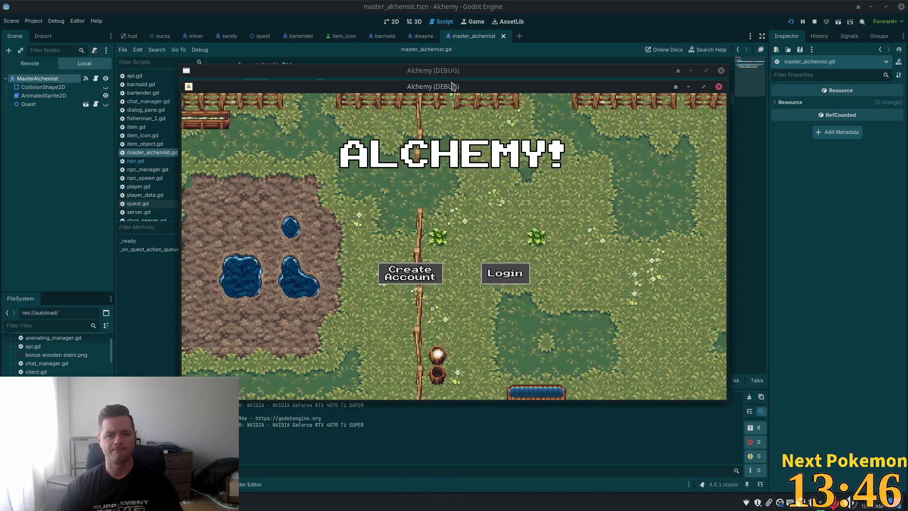
{"action": "mouse_move", "coordinate": [485, 83]}
{"action": "left_mouse_down"}
{"action": "mouse_move", "coordinate": [440, 108]}
{"action": "mouse_move", "coordinate": [352, 116]}
{"action": "left_mouse_up"}
{"action": "left_click", "coordinate": [371, 306]}
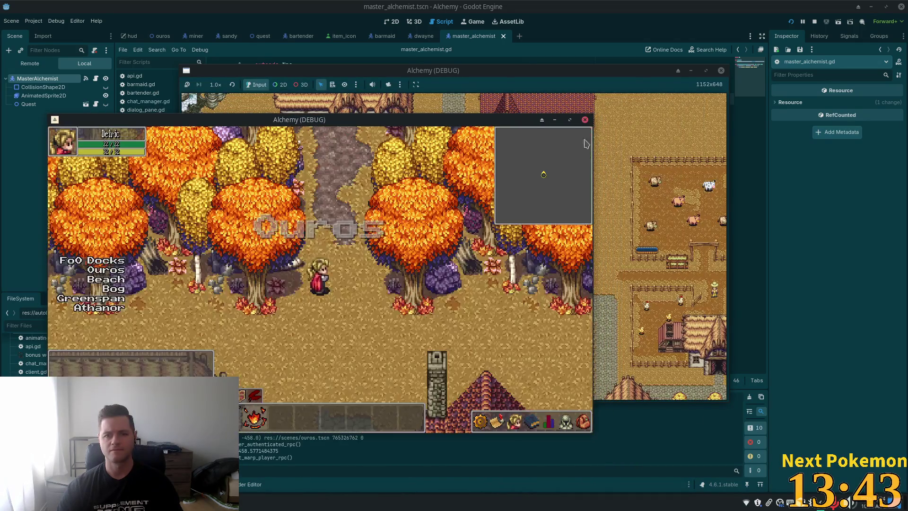
{"action": "left_click", "coordinate": [37, 78]}
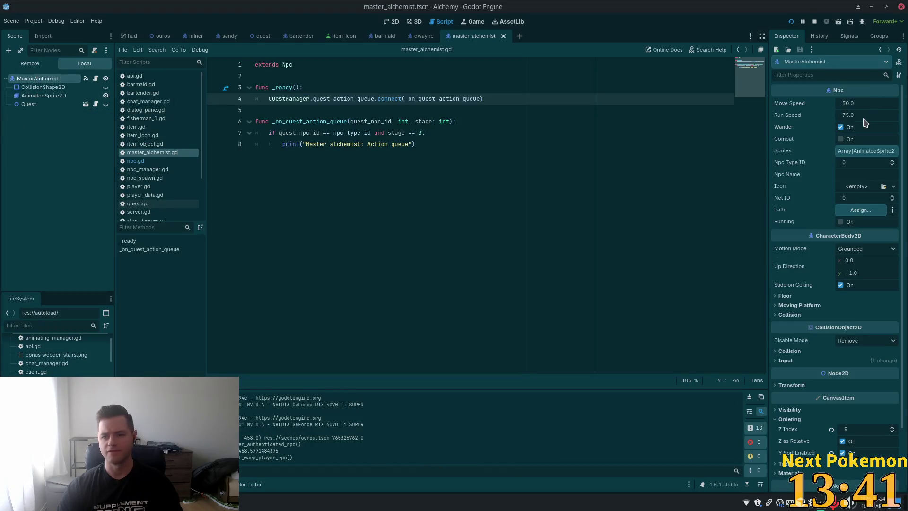
{"action": "left_click", "coordinate": [38, 104]}
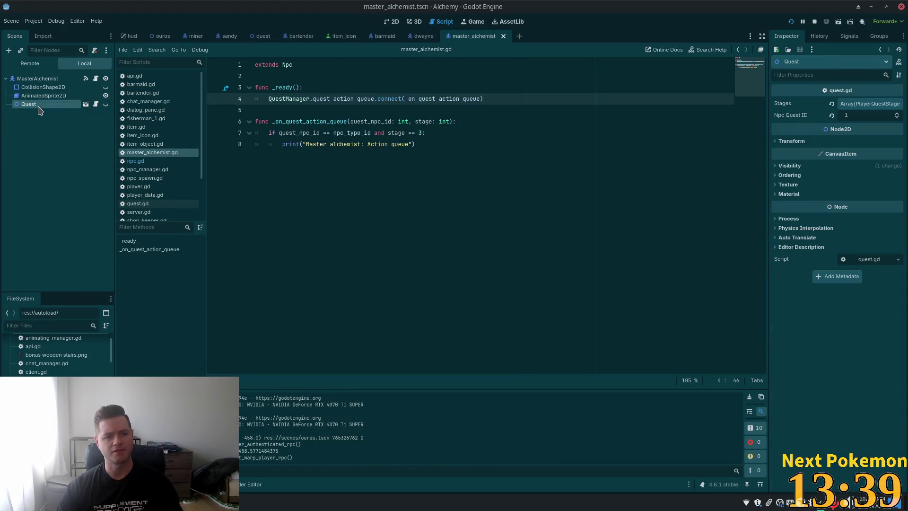
Delete the Quest node's extra Stages entries down to one PlayerQuest and save the scene
{"action": "left_click", "coordinate": [867, 106]}
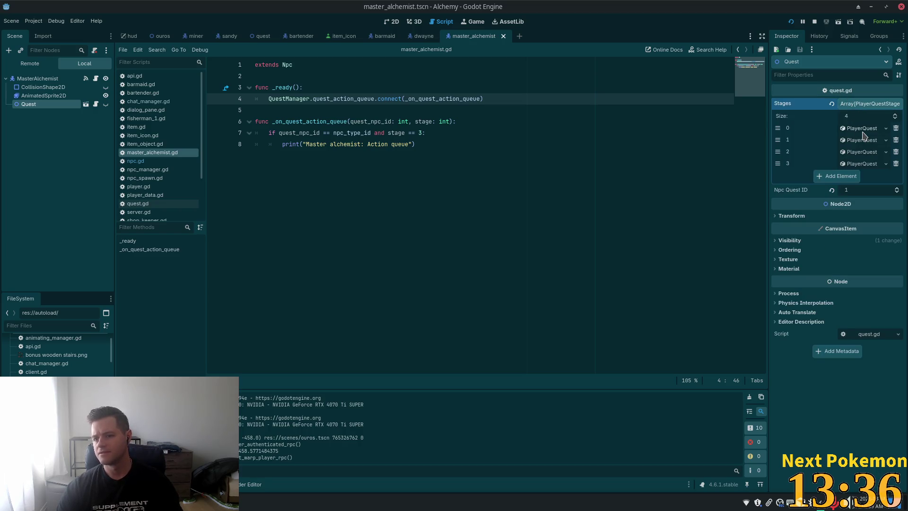
{"action": "left_click", "coordinate": [896, 142]}
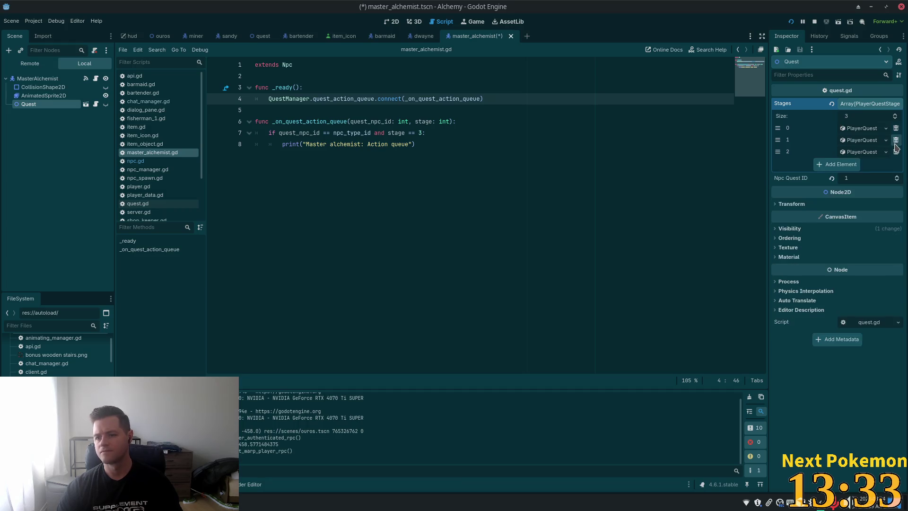
{"action": "left_click", "coordinate": [895, 143]}
{"action": "left_click", "coordinate": [895, 143]}
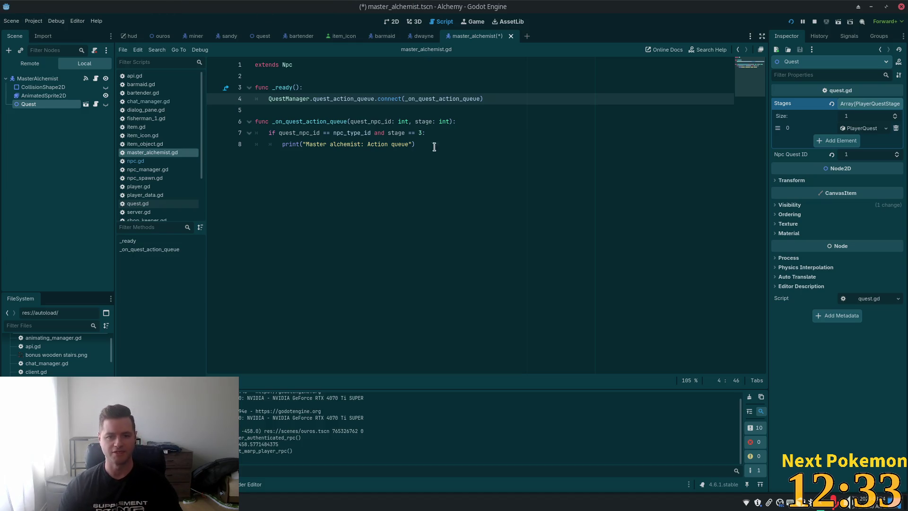
{"action": "left_click", "coordinate": [460, 98]}
{"action": "key", "text": "ctrl+s"}
{"action": "left_click", "coordinate": [313, 88]}
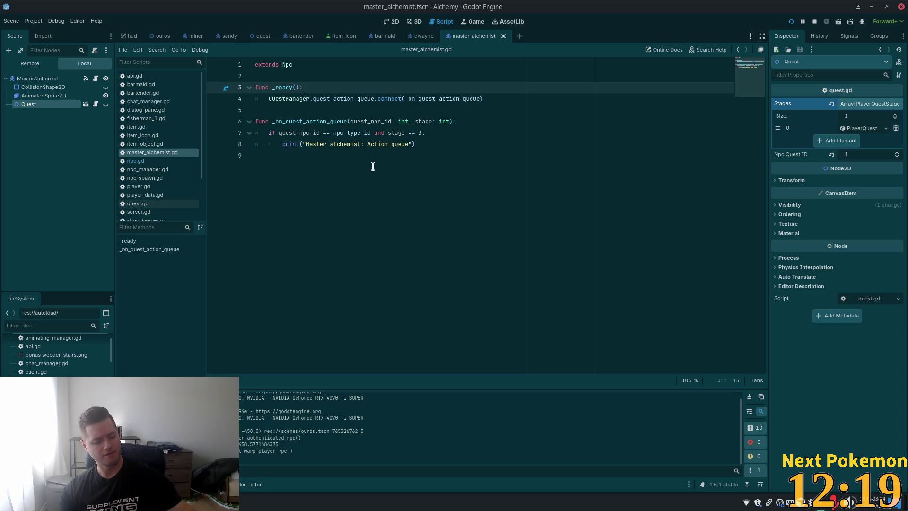
{"action": "key", "text": "alt+Tab"}
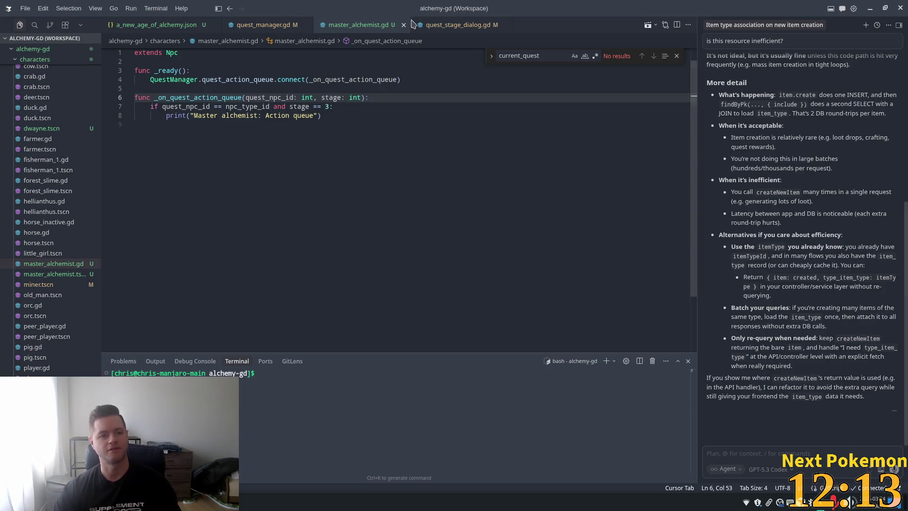
Switch to a_new_age_of_alchemy.json and scroll back to the top of the file
{"action": "key", "text": "ctrl+Tab"}
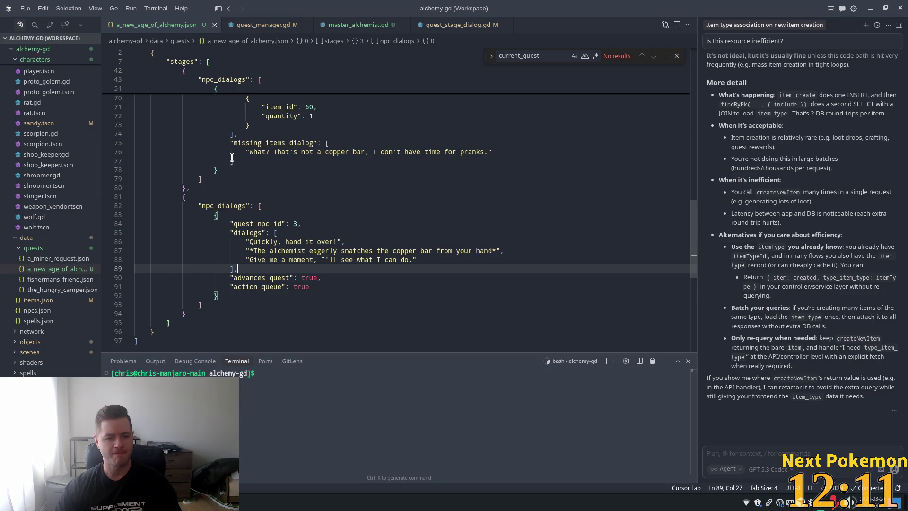
{"action": "scroll", "coordinate": [689, 213], "scroll_direction": "up", "scroll_amount": 1}
{"action": "left_click_drag", "start_coordinate": [694, 215], "coordinate": [704, 57]}
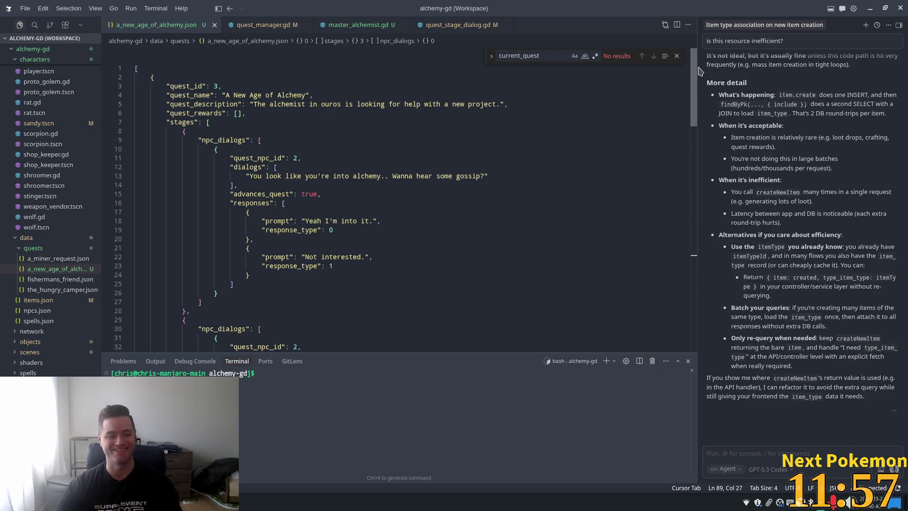
{"action": "scroll", "coordinate": [699, 82], "scroll_direction": "down", "scroll_amount": 1}
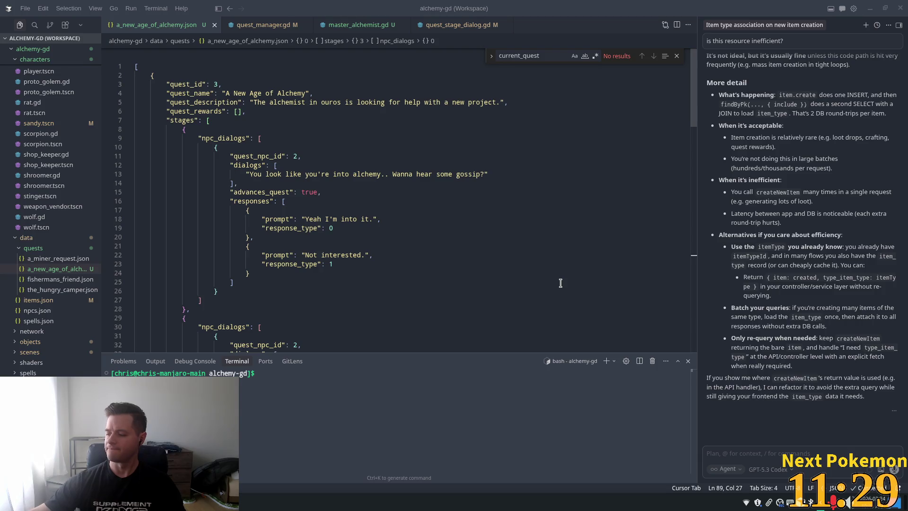
Compare the JSON's first stage advances_quest line with the fields of Godot's Stages element 0
{"action": "left_click", "coordinate": [440, 192]}
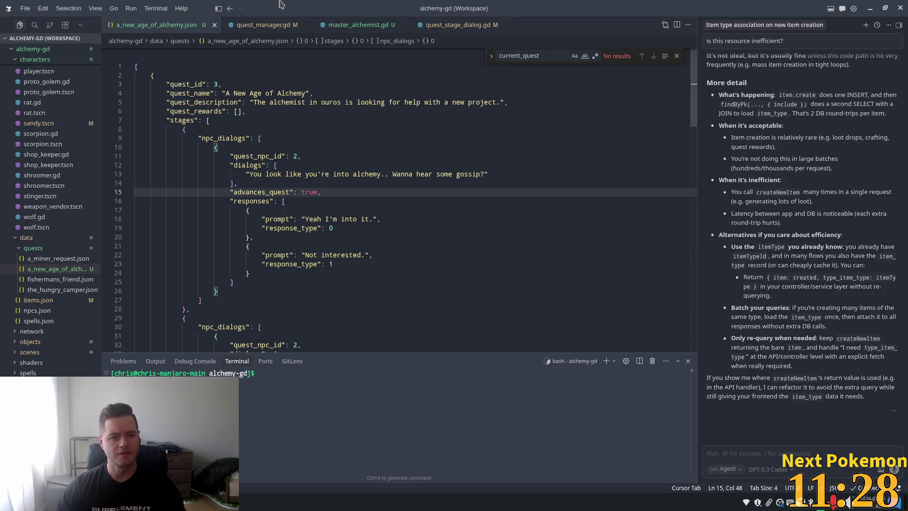
{"action": "scroll", "coordinate": [411, 118], "scroll_direction": "down", "scroll_amount": 3}
{"action": "scroll", "coordinate": [423, 147], "scroll_direction": "up", "scroll_amount": 2}
{"action": "scroll", "coordinate": [303, 203], "scroll_direction": "down", "scroll_amount": 1}
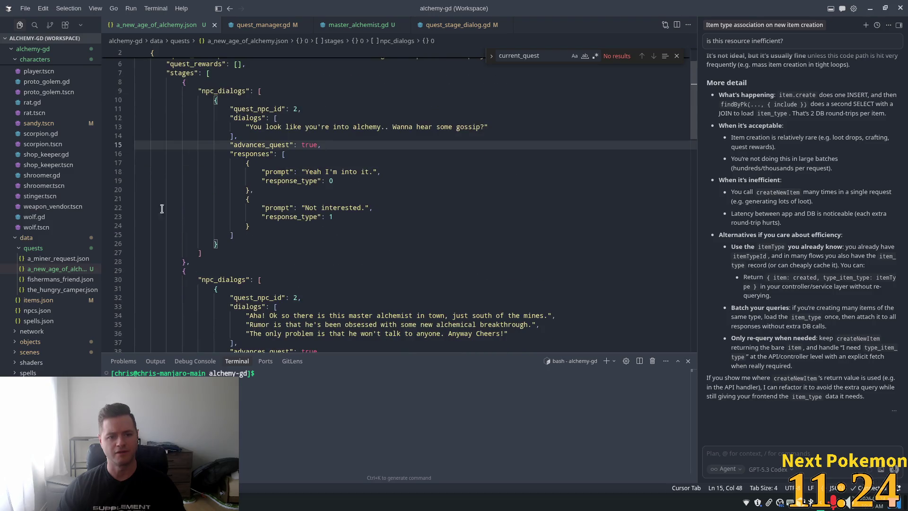
{"action": "key", "text": "alt+Tab"}
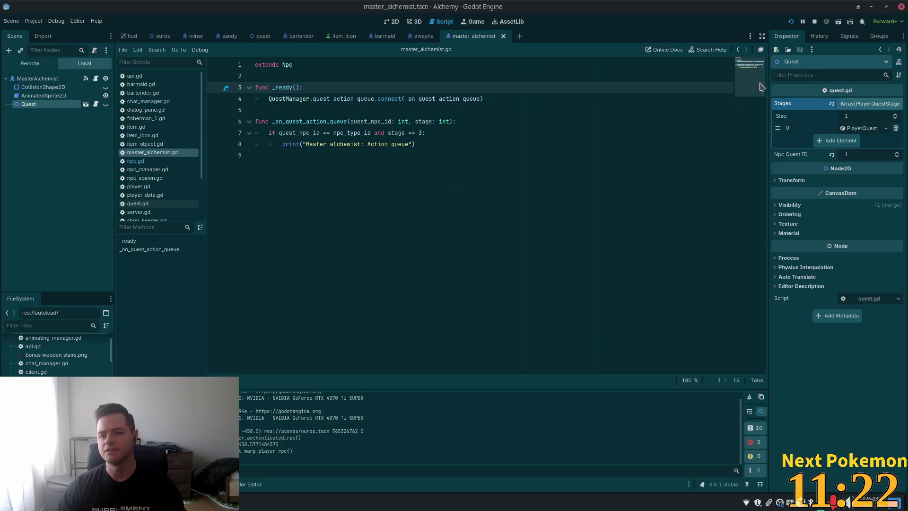
{"action": "left_click", "coordinate": [873, 132]}
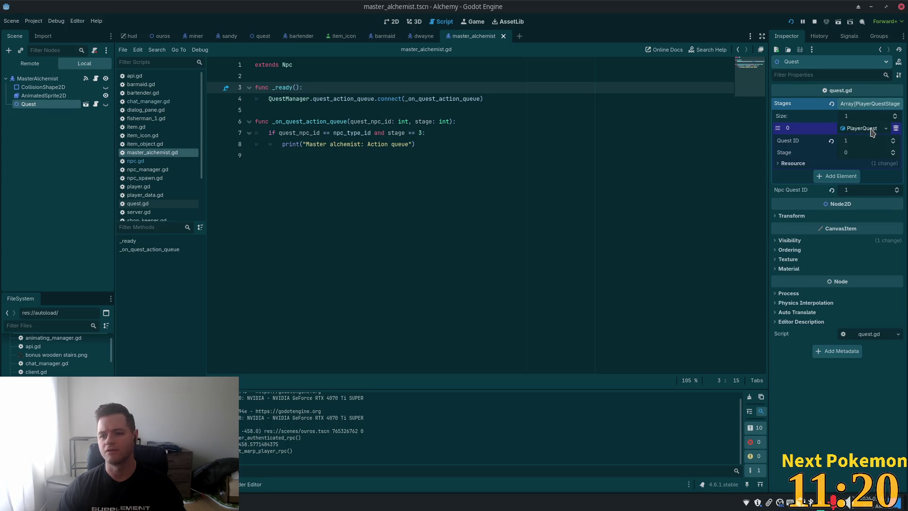
Scroll to quest NPC 3's copper-bar stage requiring item 60, quantity 1
{"action": "key", "text": "alt+Tab"}
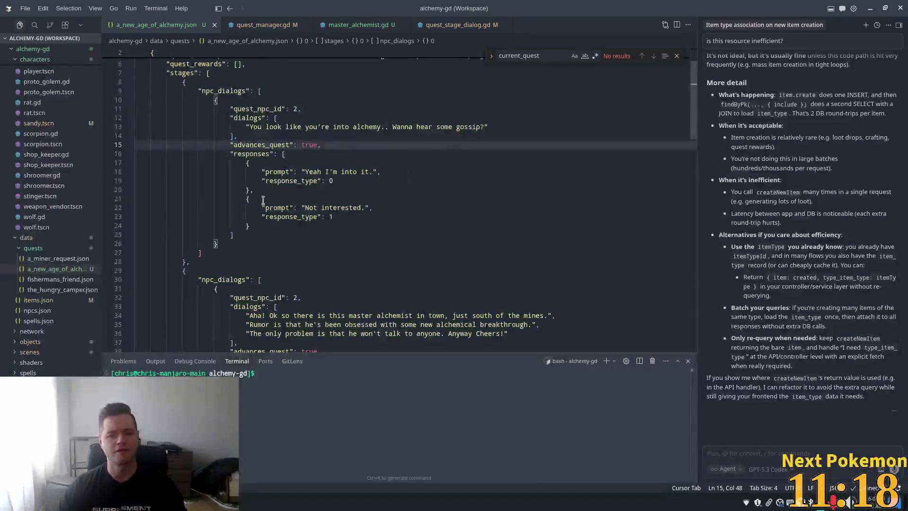
{"action": "scroll", "coordinate": [345, 191], "scroll_direction": "down", "scroll_amount": 4}
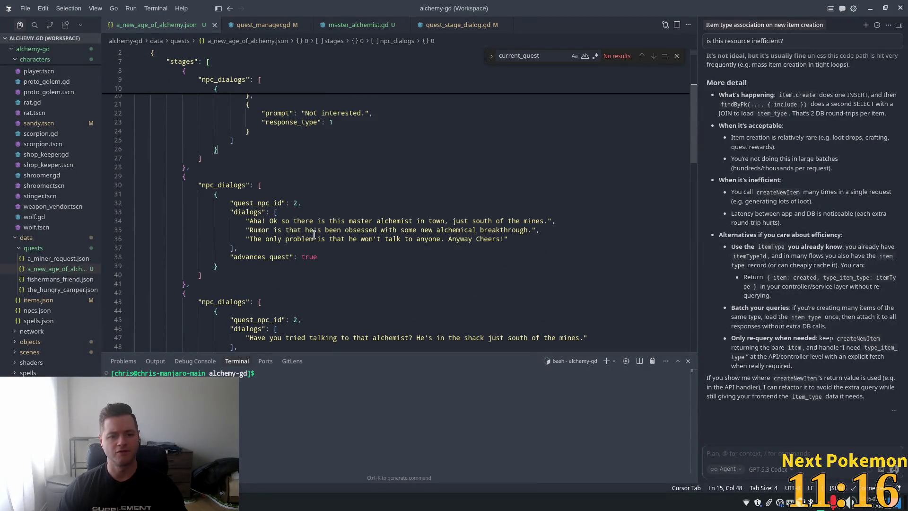
{"action": "scroll", "coordinate": [314, 237], "scroll_direction": "down", "scroll_amount": 5}
{"action": "scroll", "coordinate": [405, 234], "scroll_direction": "down", "scroll_amount": 10}
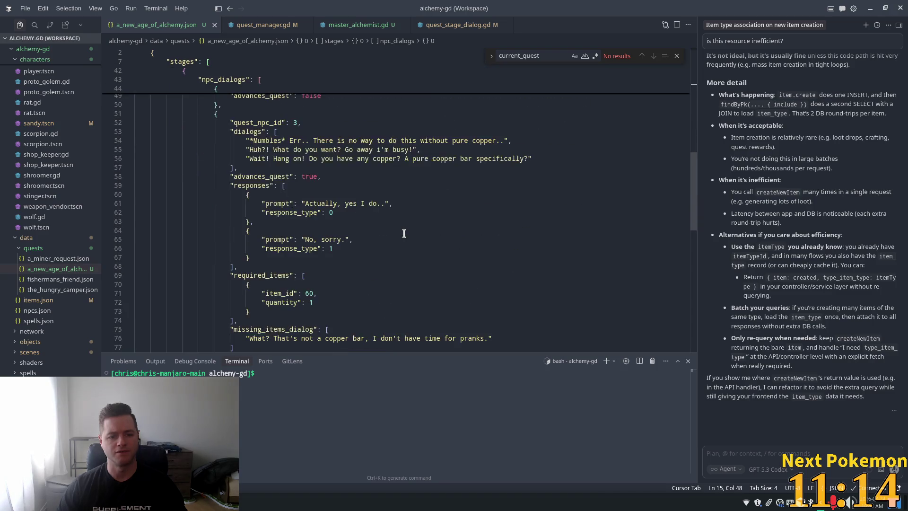
{"action": "scroll", "coordinate": [404, 234], "scroll_direction": "down", "scroll_amount": 4}
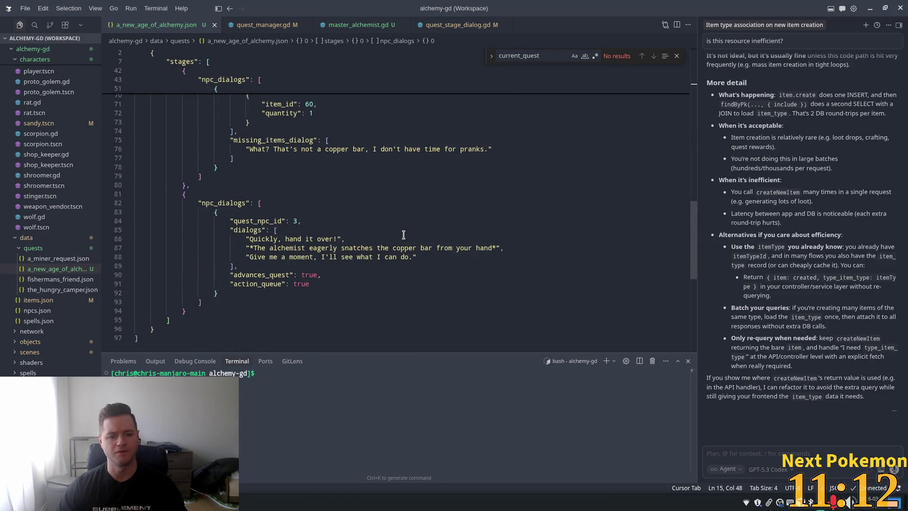
{"action": "scroll", "coordinate": [252, 219], "scroll_direction": "up", "scroll_amount": 10}
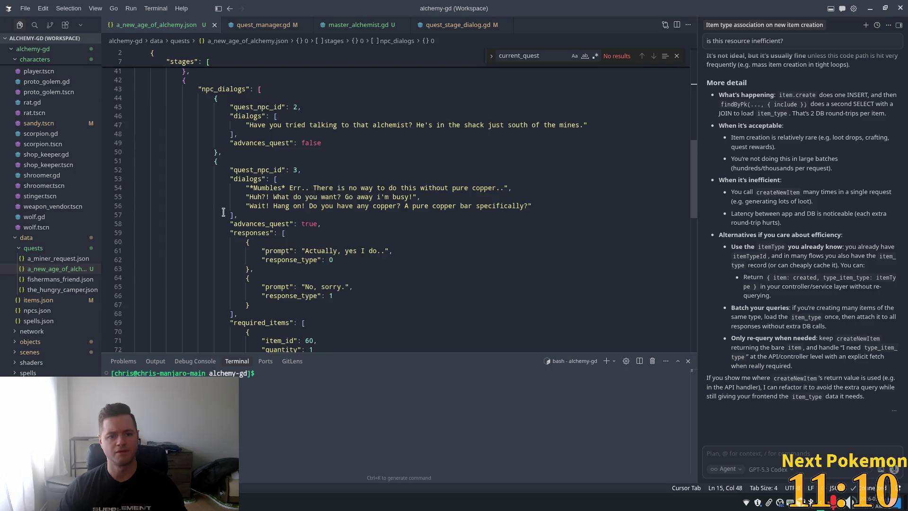
{"action": "left_click", "coordinate": [278, 197]}
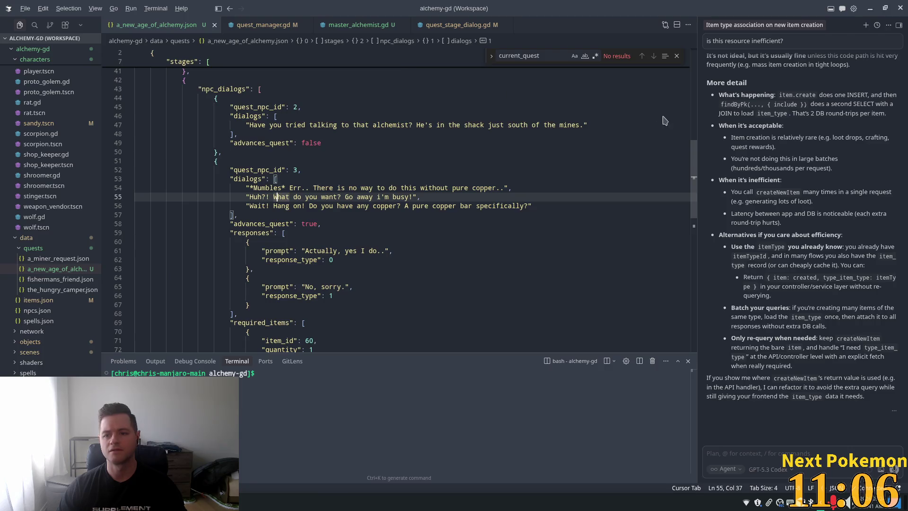
{"action": "key", "text": "alt+Tab"}
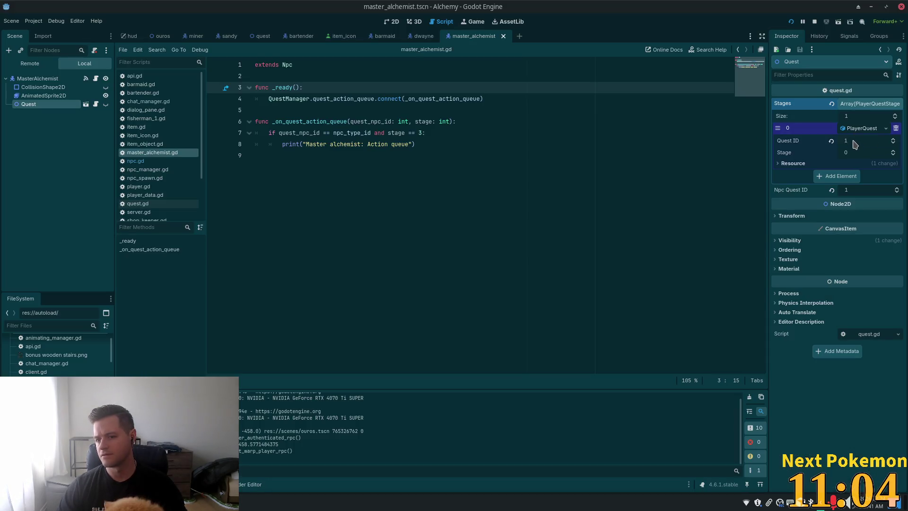
Set Stages element 0 to Stage 2 and Quest ID 3, checking the ID in Cursor, and save
{"action": "left_click", "coordinate": [856, 152]}
{"action": "type", "text": "2"}
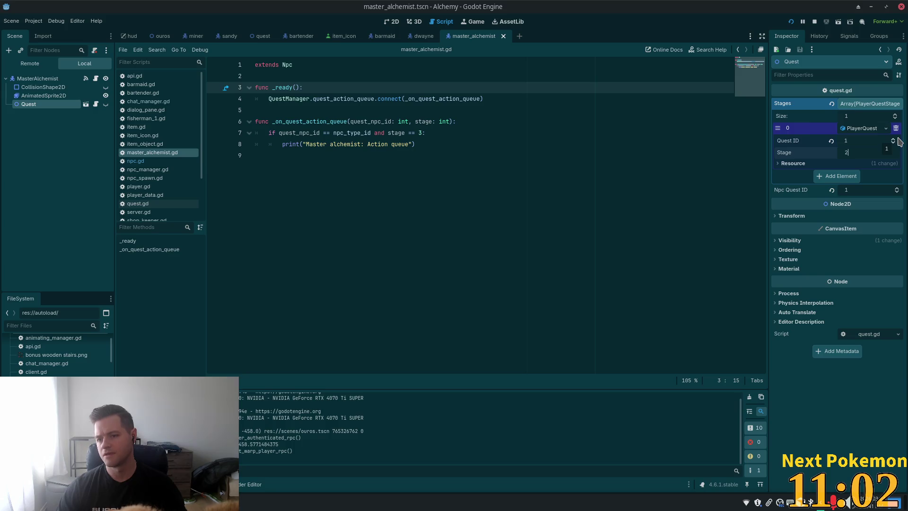
{"action": "key", "text": "Return"}
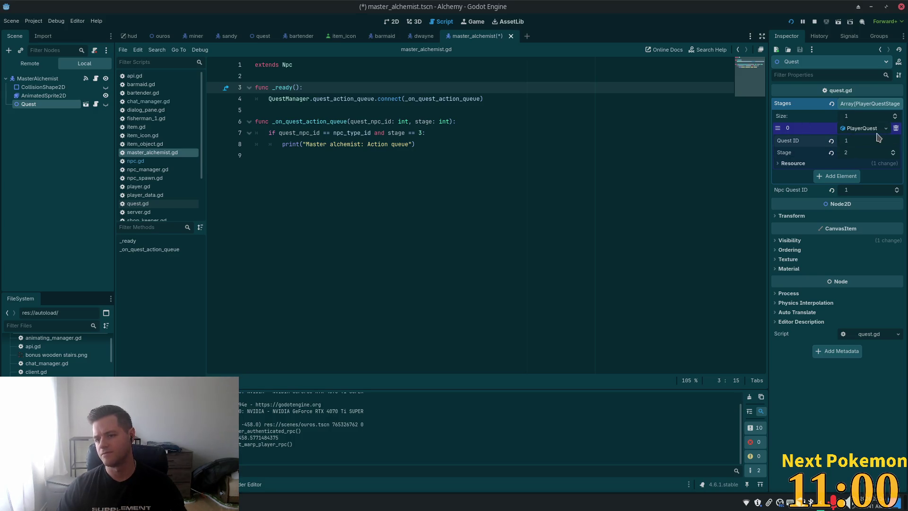
{"action": "left_click", "coordinate": [865, 144]}
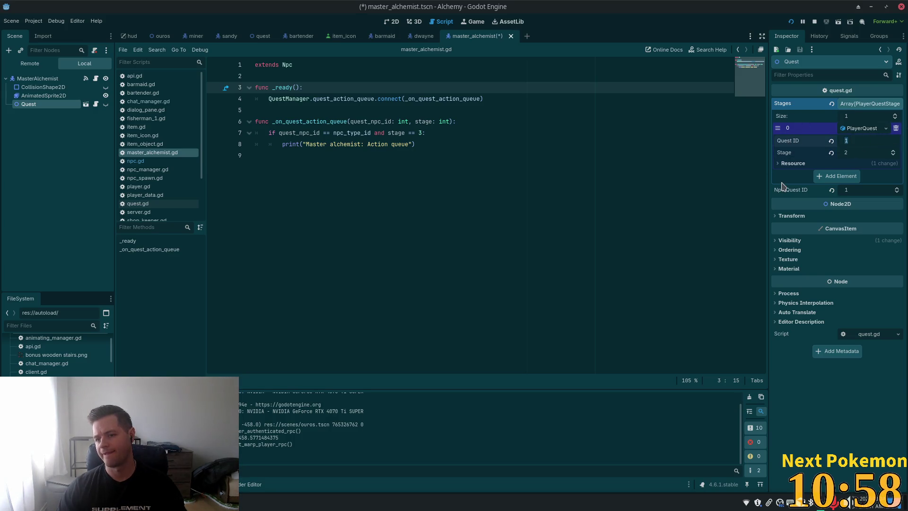
{"action": "key", "text": "alt+Tab"}
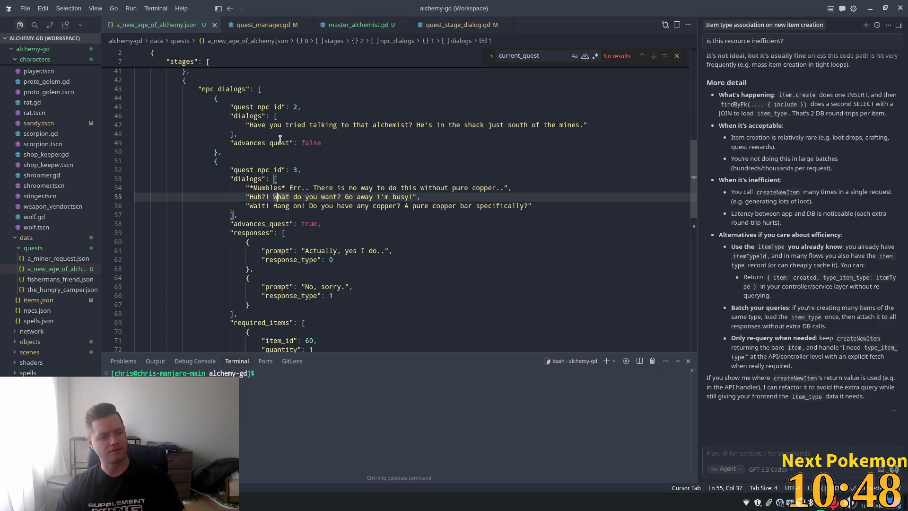
{"action": "scroll", "coordinate": [351, 105], "scroll_direction": "up", "scroll_amount": 10}
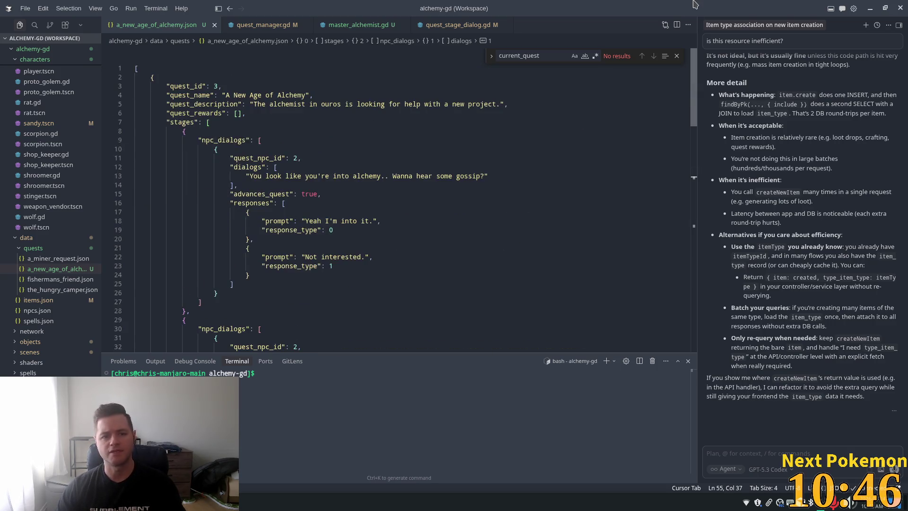
{"action": "key", "text": "alt+Tab"}
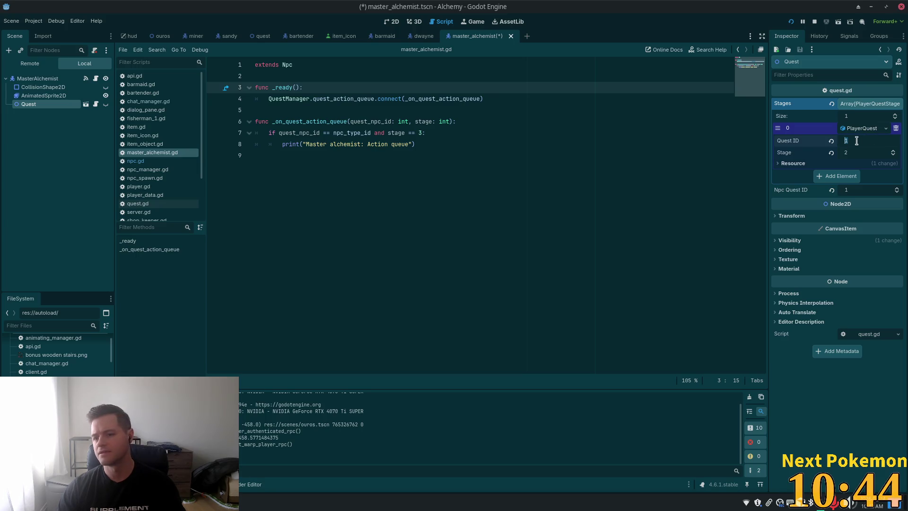
{"action": "left_click", "coordinate": [855, 141]}
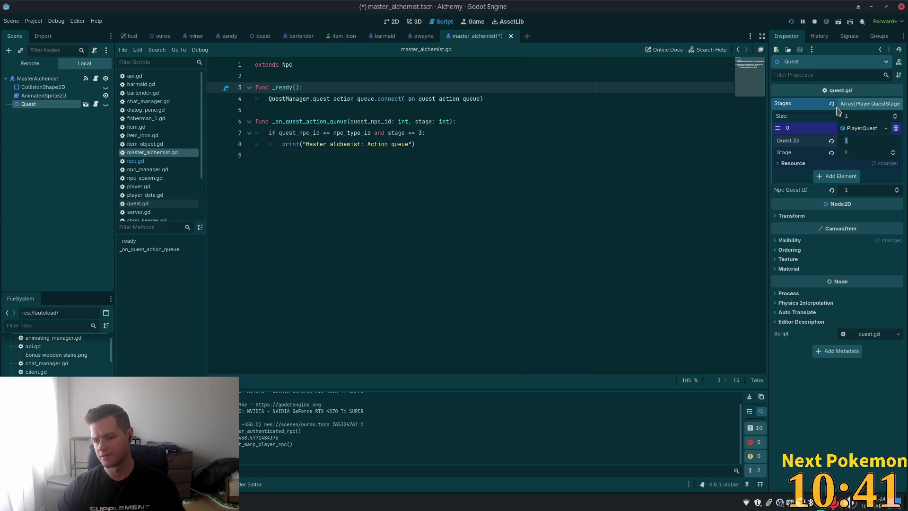
{"action": "key", "text": "BackSpace"}
{"action": "type", "text": "3"}
{"action": "key", "text": "Tab"}
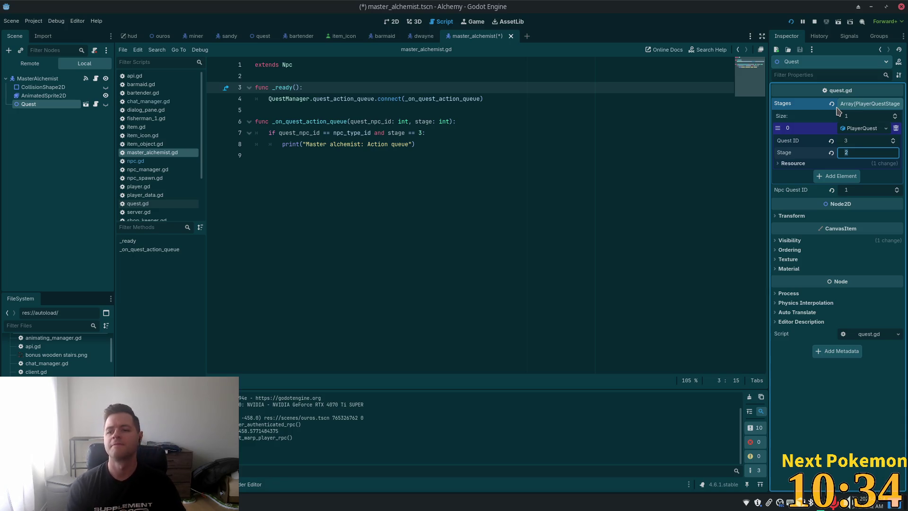
{"action": "key", "text": "Tab"}
{"action": "key", "text": "ctrl+s"}
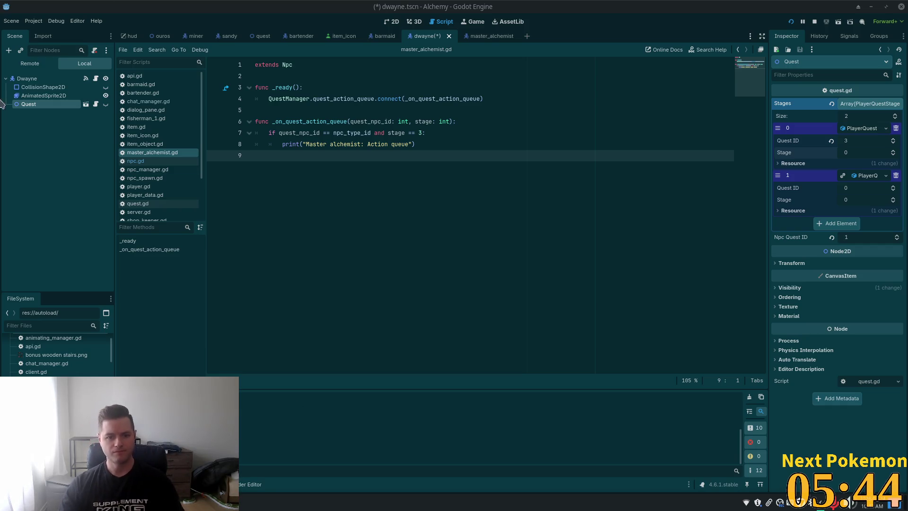
{"action": "left_click", "coordinate": [347, 119]}
{"action": "key", "text": "Down"}
{"action": "key", "text": "Down"}
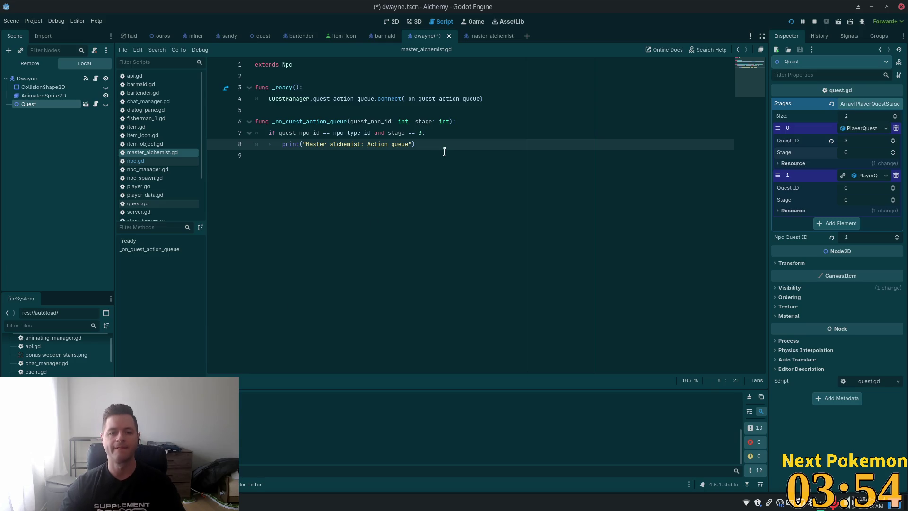
Set the second stage to Quest ID 3, Stage 1 and the Npc Quest ID to 2, then save
{"action": "left_click", "coordinate": [399, 133]}
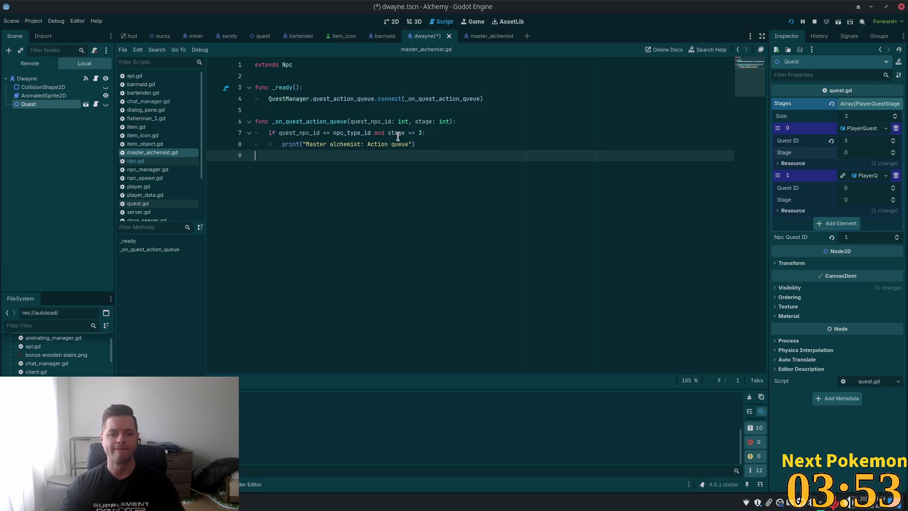
{"action": "left_click", "coordinate": [608, 145]}
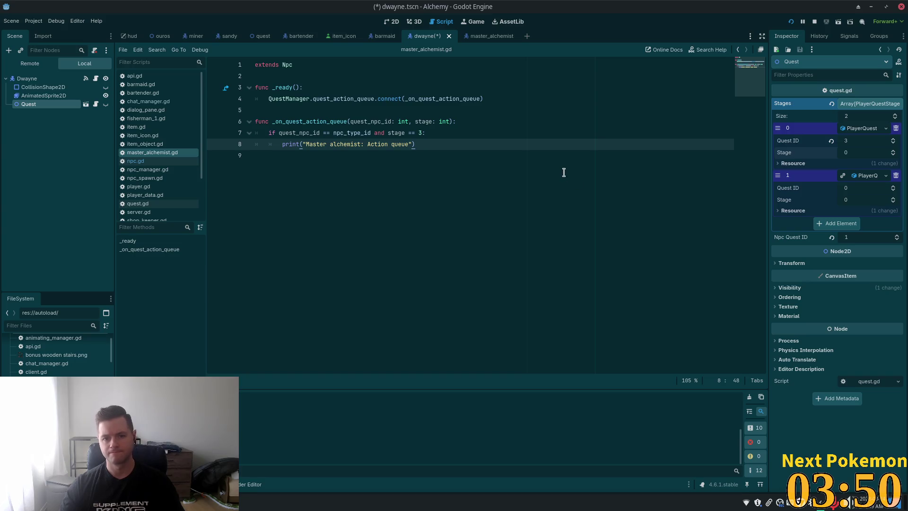
{"action": "key", "text": "ctrl+s"}
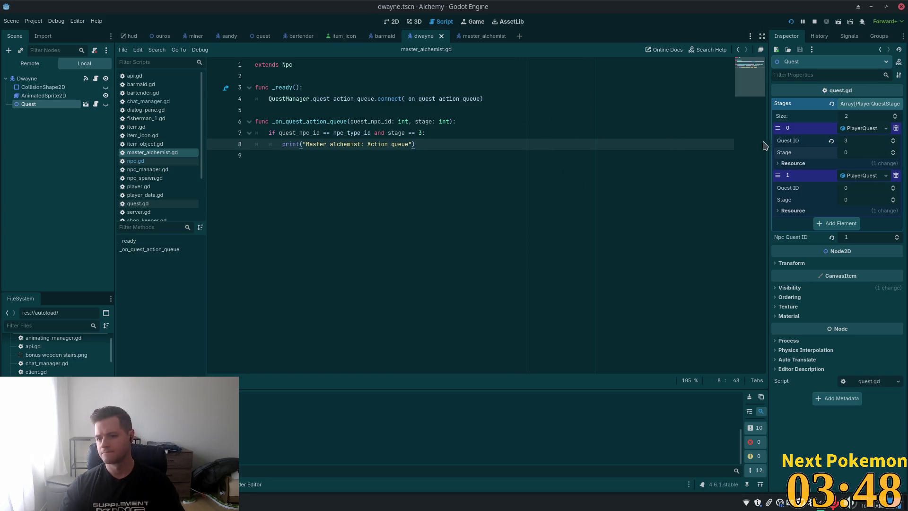
{"action": "left_click", "coordinate": [856, 188]}
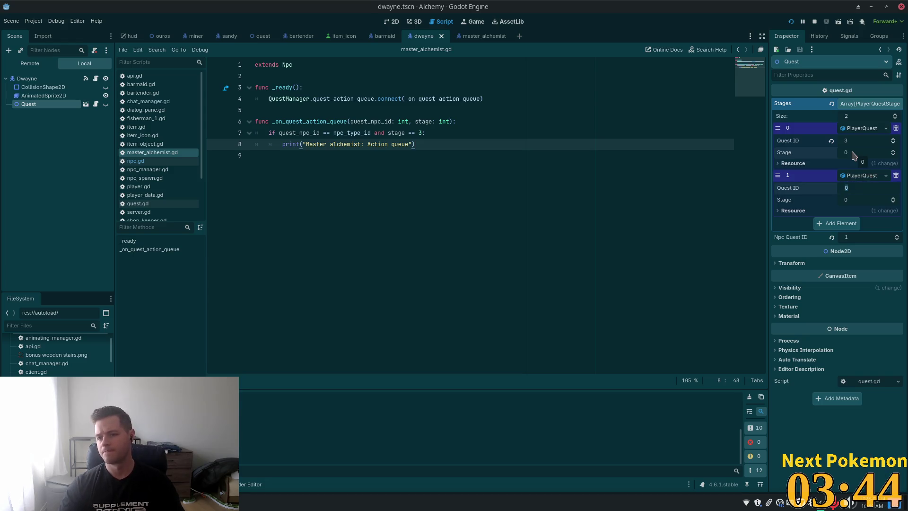
{"action": "type", "text": "3"}
{"action": "left_click", "coordinate": [857, 238]}
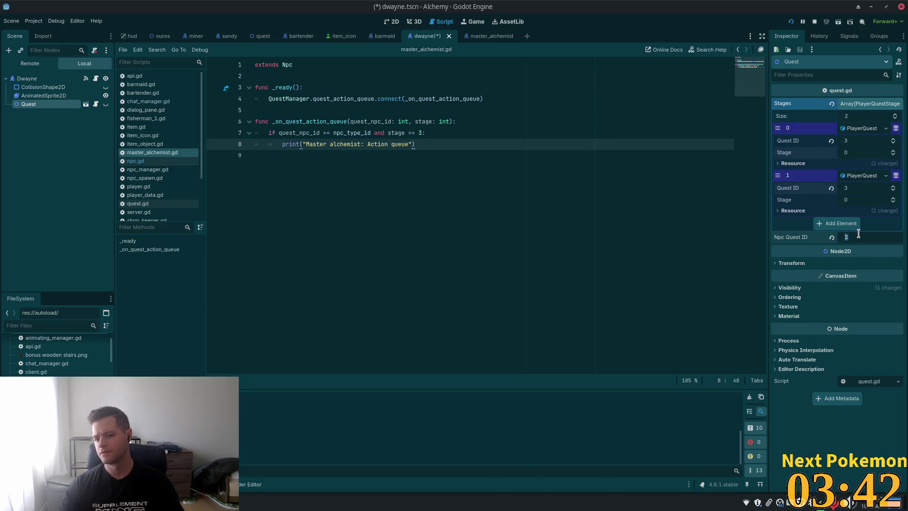
{"action": "type", "text": "2"}
{"action": "left_click", "coordinate": [853, 200]}
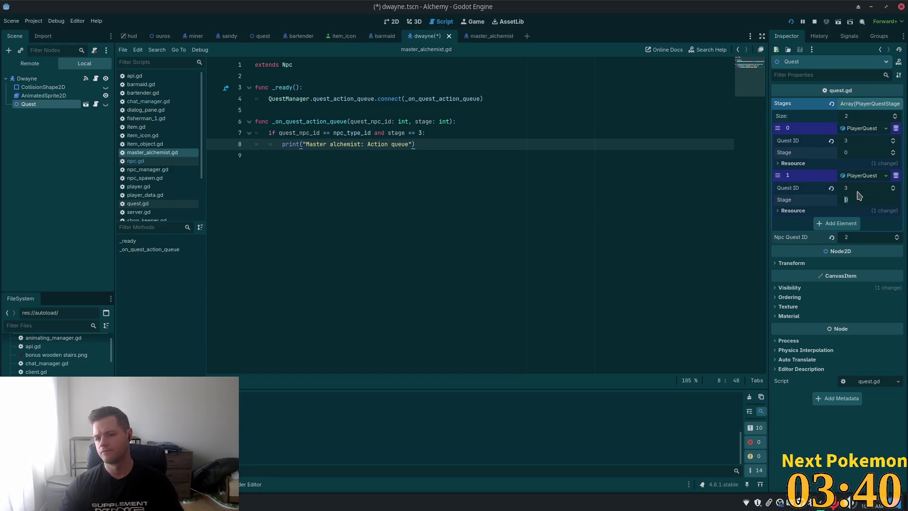
{"action": "type", "text": "1"}
{"action": "key", "text": "Return"}
{"action": "key", "text": "ctrl+s"}
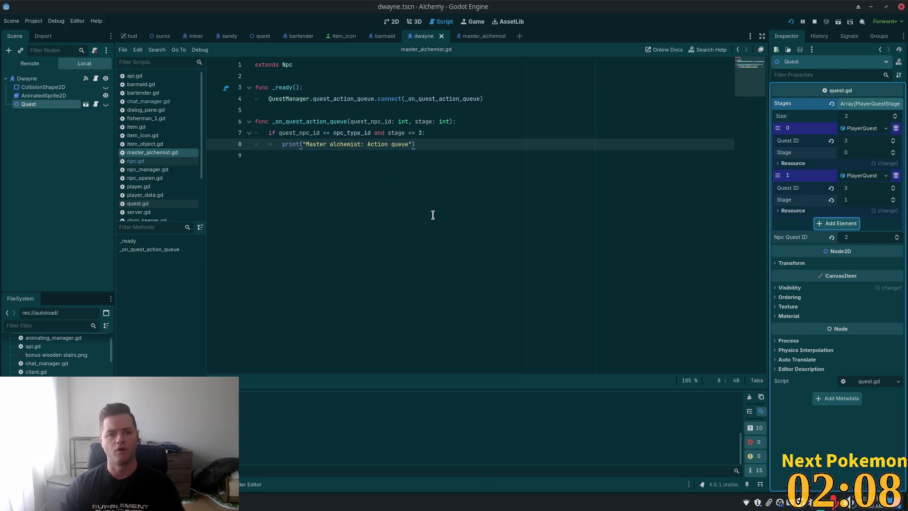
Check the quest JSON in Cursor, then add a third element to the Stages array
{"action": "key", "text": "alt+Tab"}
{"action": "mouse_move", "coordinate": [694, 250]}
{"action": "left_mouse_down"}
{"action": "mouse_move", "coordinate": [699, 78]}
{"action": "mouse_move", "coordinate": [703, 260]}
{"action": "left_mouse_up"}
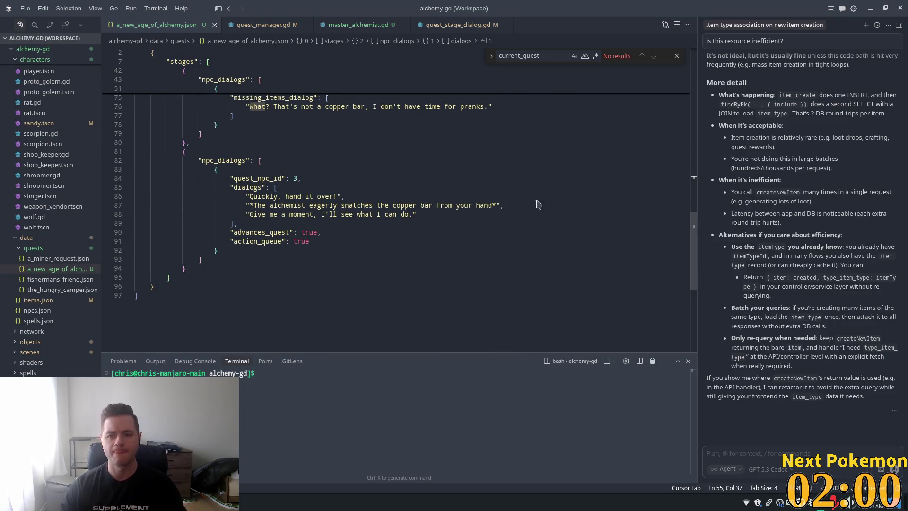
{"action": "key", "text": "alt+Tab"}
{"action": "left_click", "coordinate": [856, 224]}
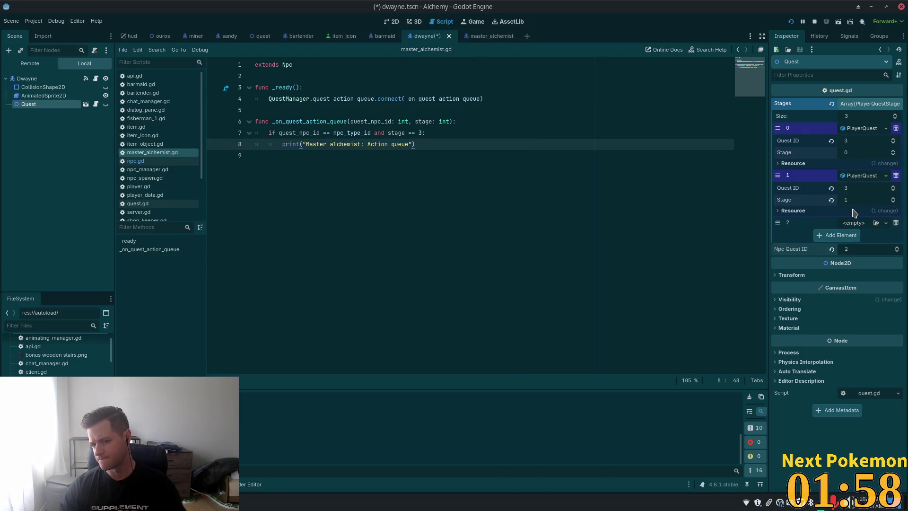
Fill Stages slot 2 with a new PlayerQuest set to Quest ID 3, Stage 2, and save dwayne.tscn
{"action": "left_click", "coordinate": [866, 228]}
{"action": "left_click", "coordinate": [859, 247]}
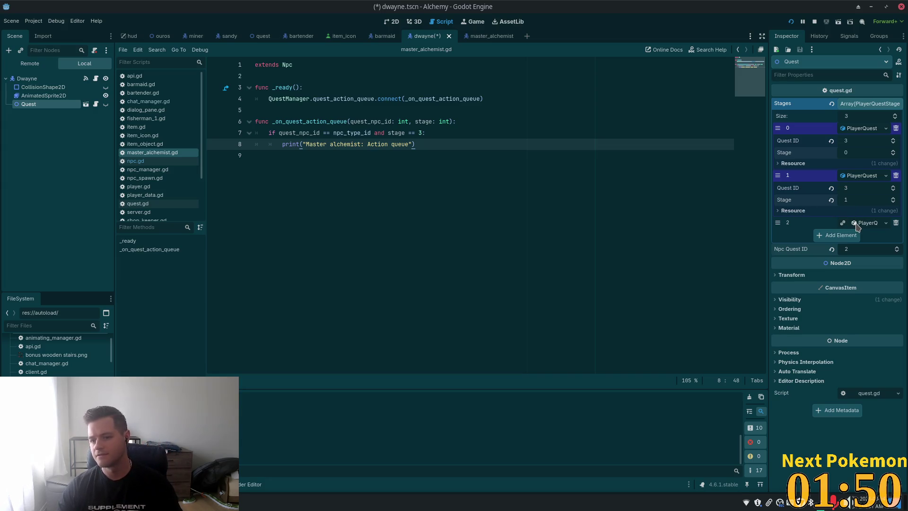
{"action": "left_click", "coordinate": [857, 226]}
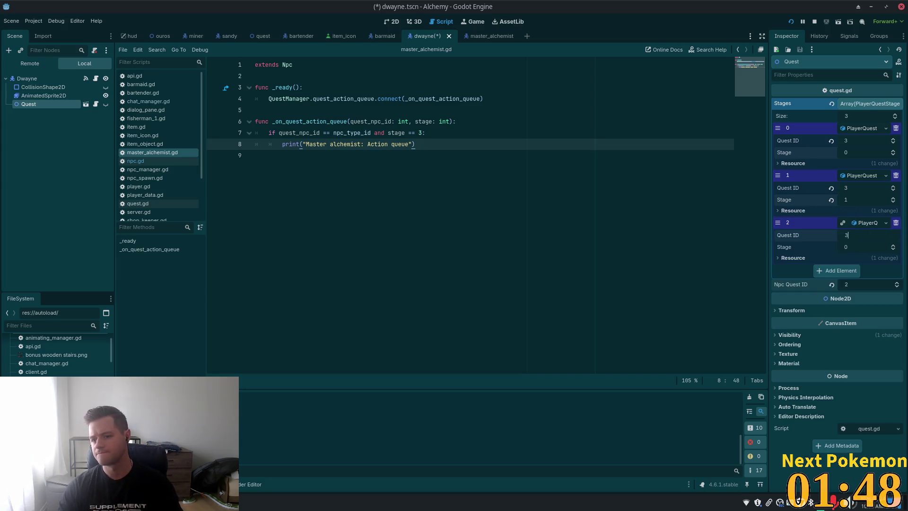
{"action": "key", "text": "Tab"}
{"action": "type", "text": "2"}
{"action": "key", "text": "Tab"}
{"action": "key", "text": "ctrl+s"}
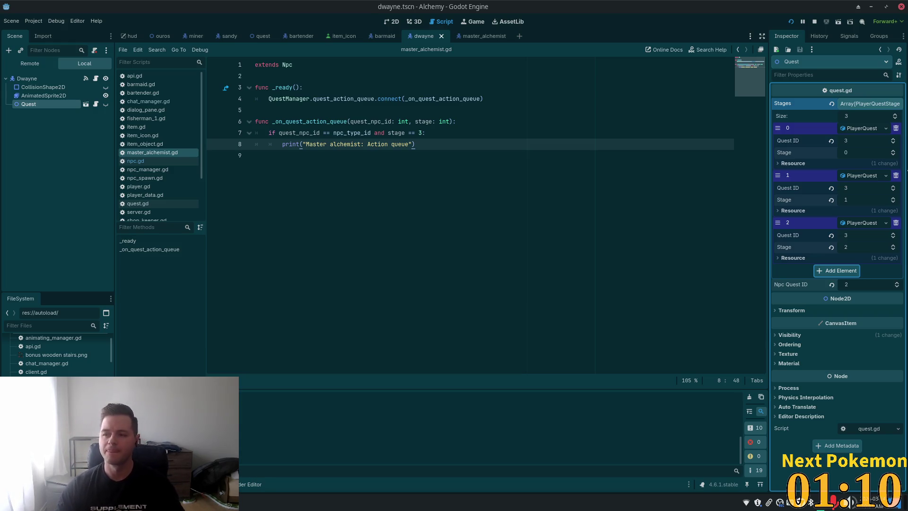
{"action": "left_click", "coordinate": [391, 195]}
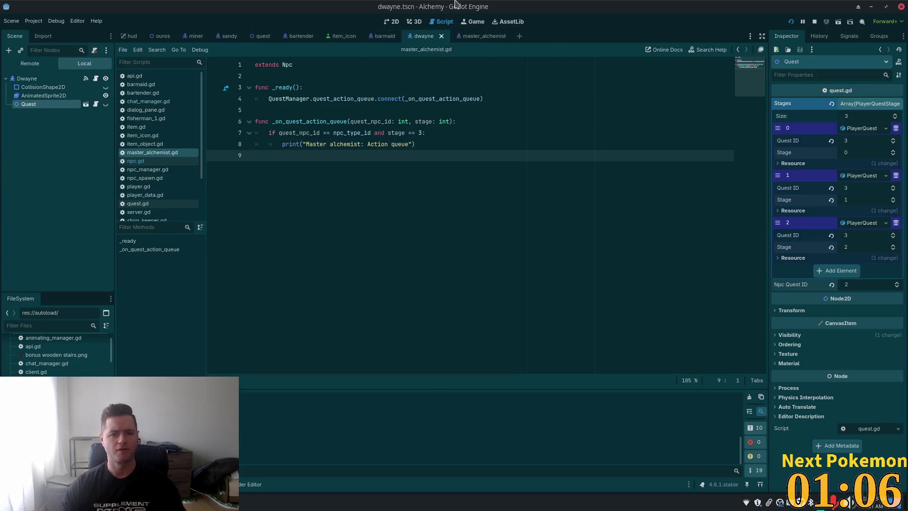
Run the game, walk into Ouros tavern, and accept the seated NPC's offer to hit the line-250 Nil error
{"action": "left_click", "coordinate": [791, 21]}
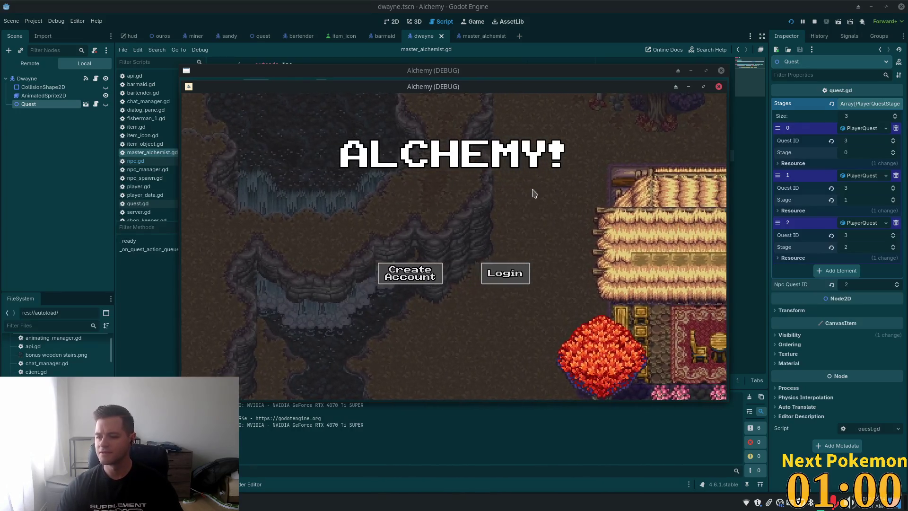
{"action": "key", "text": "Down"}
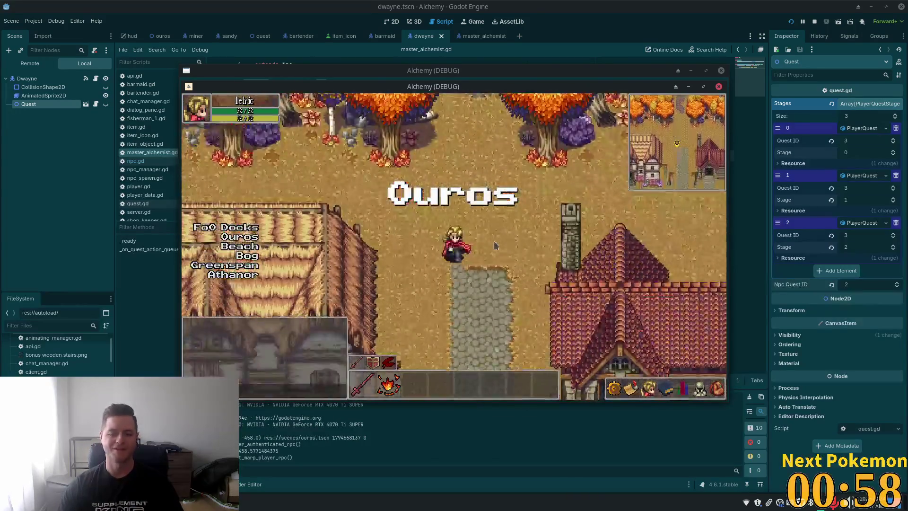
{"action": "key", "text": "Up"}
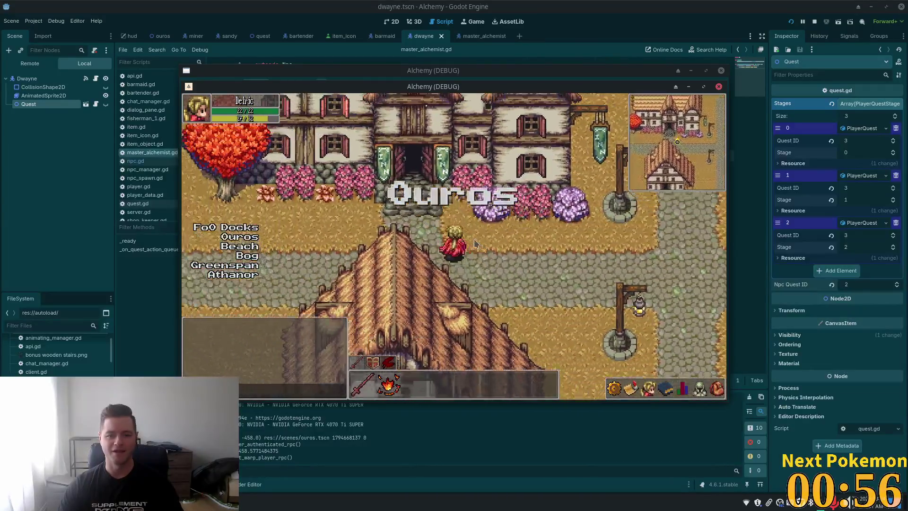
{"action": "key", "text": "Right"}
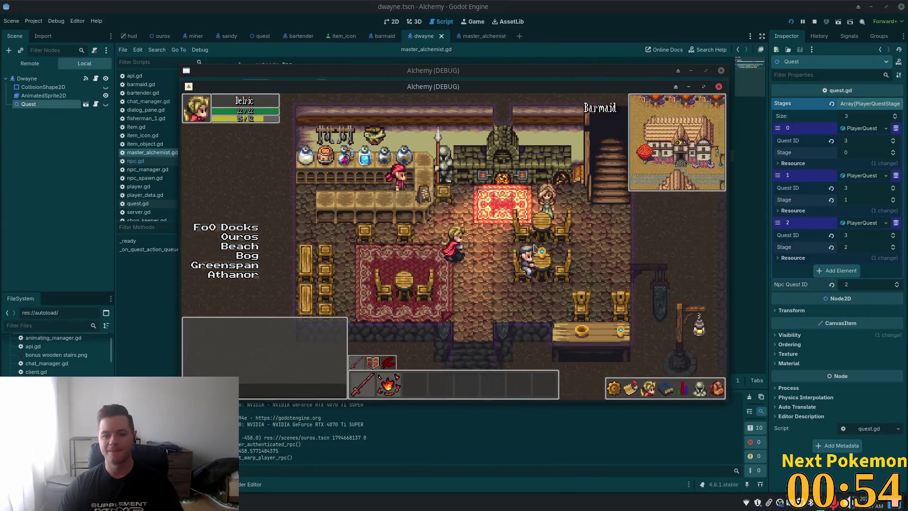
{"action": "left_click", "coordinate": [478, 250]}
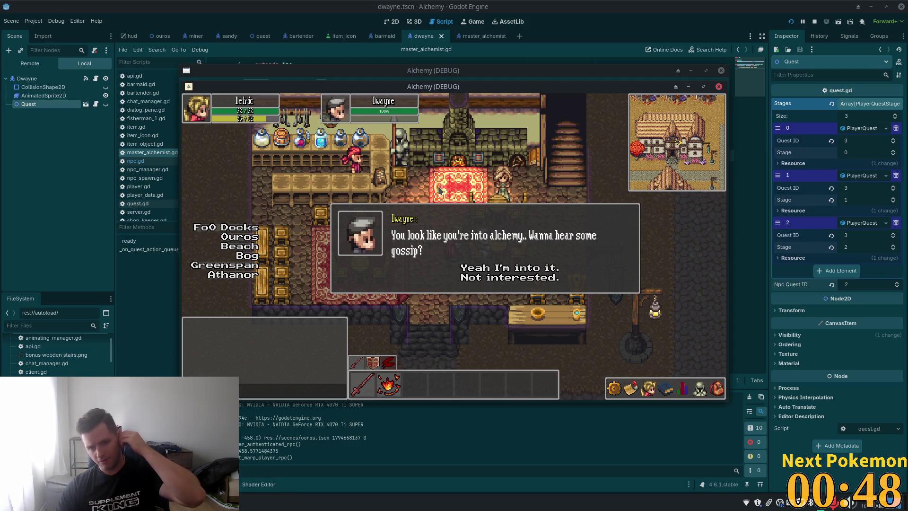
{"action": "left_click", "coordinate": [511, 269]}
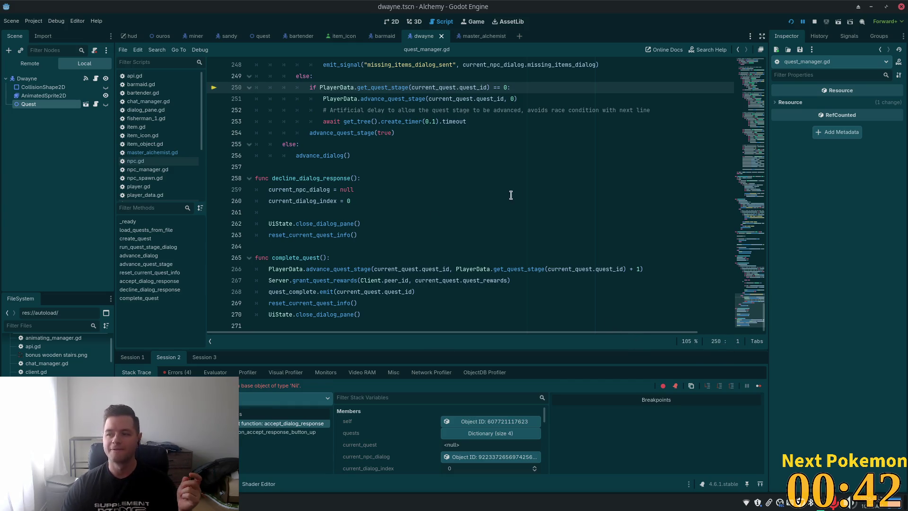
Highlight every use of current_quest near line 250 of quest_manager.gd, then restart the game
{"action": "scroll", "coordinate": [480, 211], "scroll_direction": "up", "scroll_amount": 3}
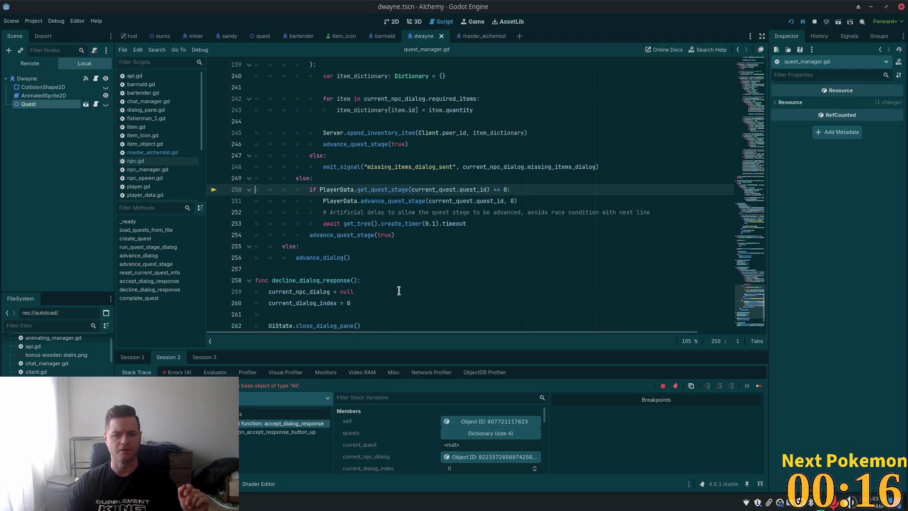
{"action": "double_click", "coordinate": [437, 190]}
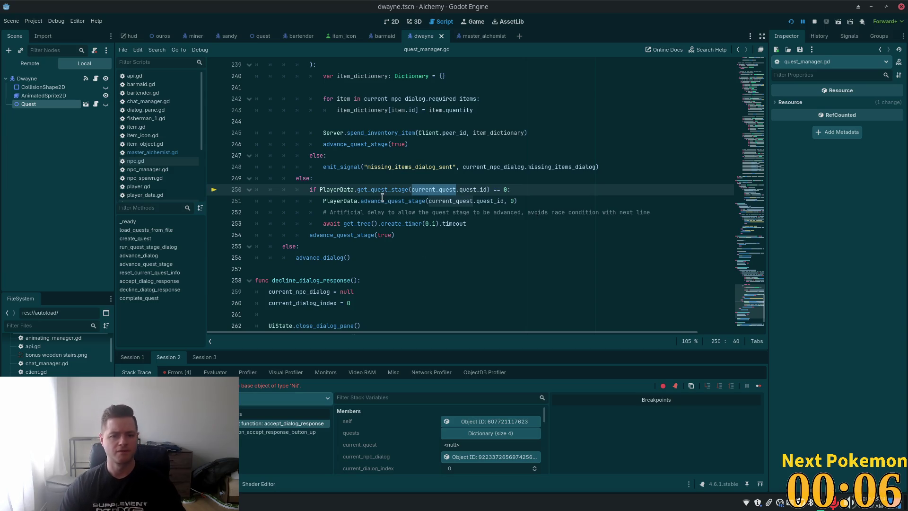
{"action": "scroll", "coordinate": [383, 197], "scroll_direction": "up", "scroll_amount": 5}
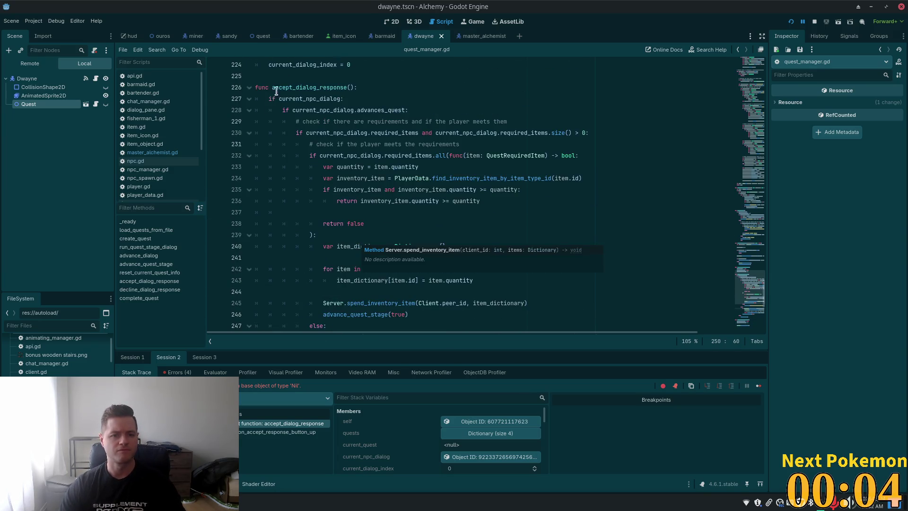
{"action": "scroll", "coordinate": [300, 172], "scroll_direction": "down", "scroll_amount": 4}
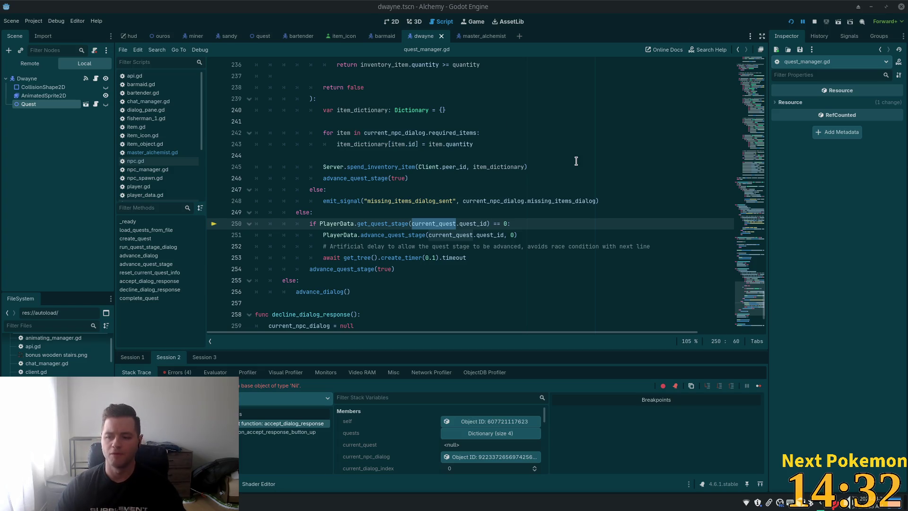
{"action": "left_click", "coordinate": [422, 209]}
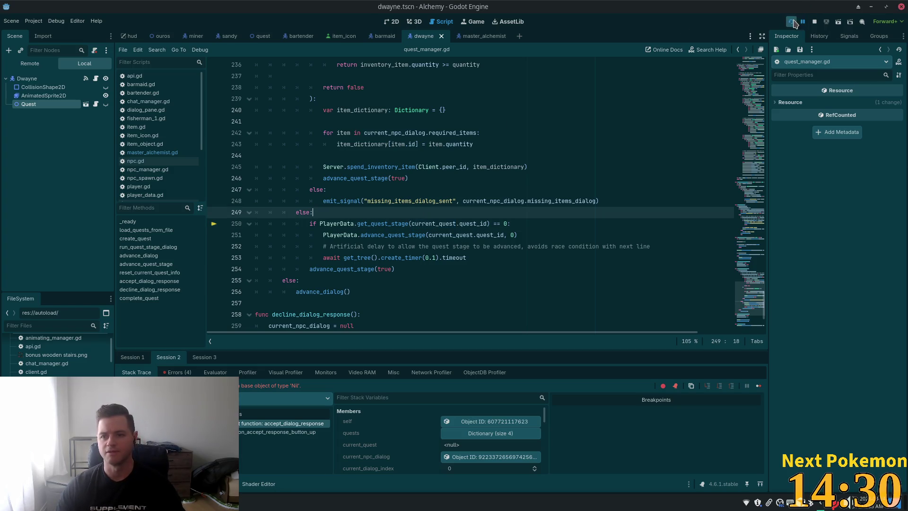
{"action": "left_click", "coordinate": [793, 22]}
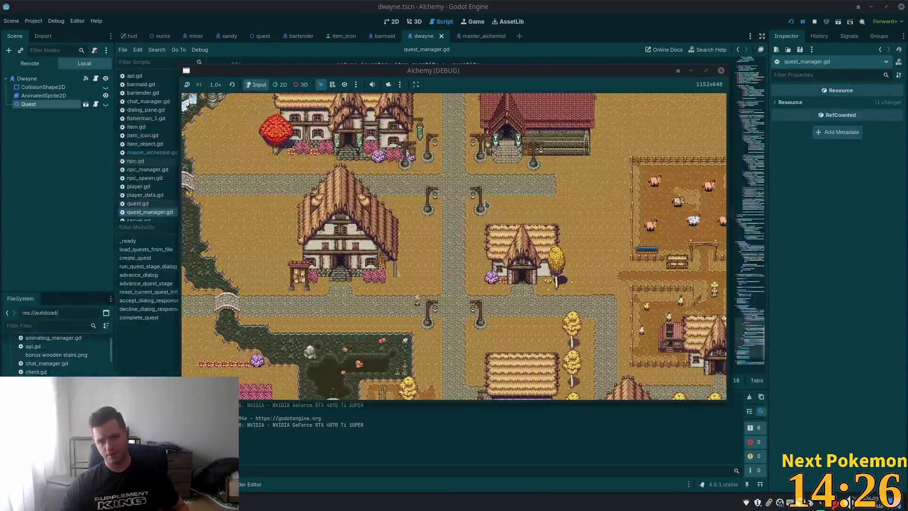
In the second game window, talk to the NPC and accept so the debugger halts at line 250
{"action": "key", "text": "Left"}
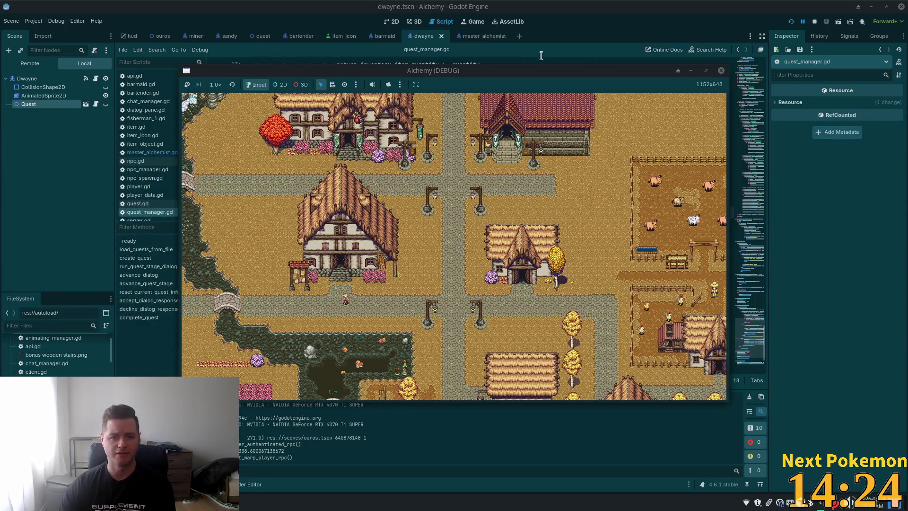
{"action": "left_click_drag", "start_coordinate": [517, 74], "coordinate": [478, 72]}
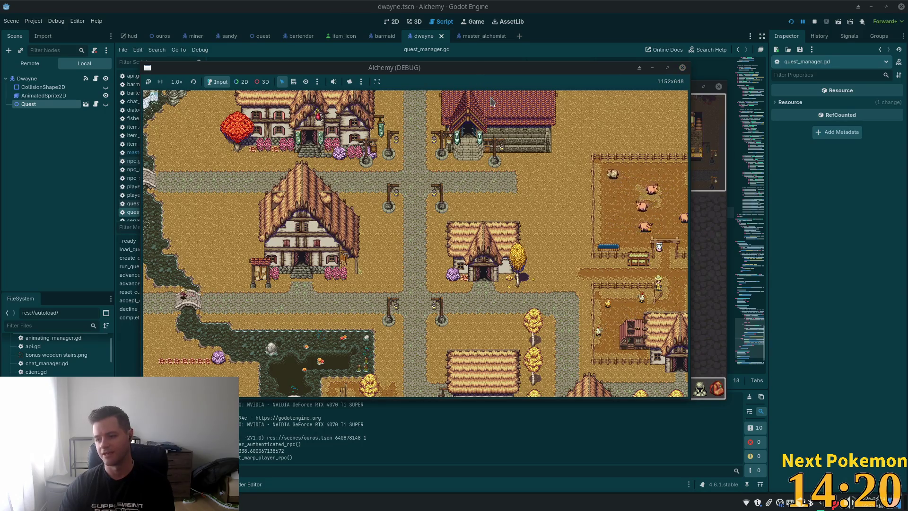
{"action": "key", "text": "Down"}
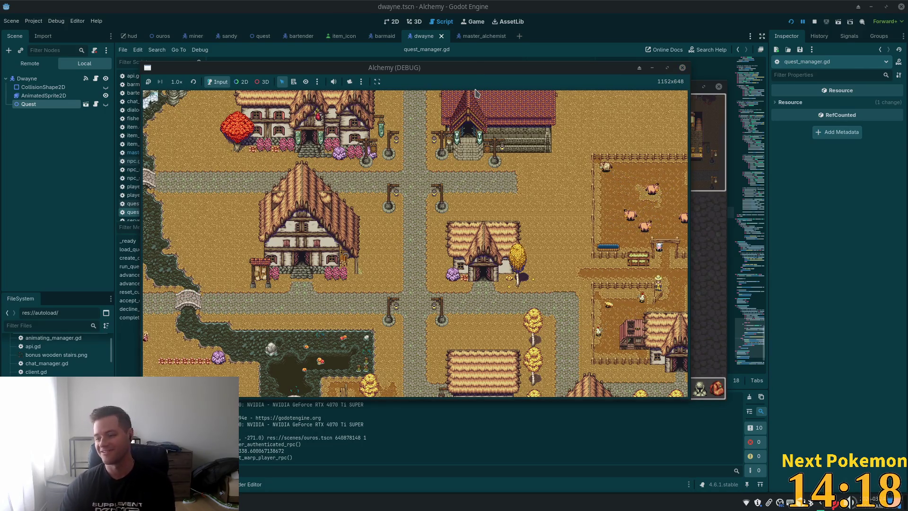
{"action": "left_click_drag", "start_coordinate": [497, 68], "coordinate": [620, 78]}
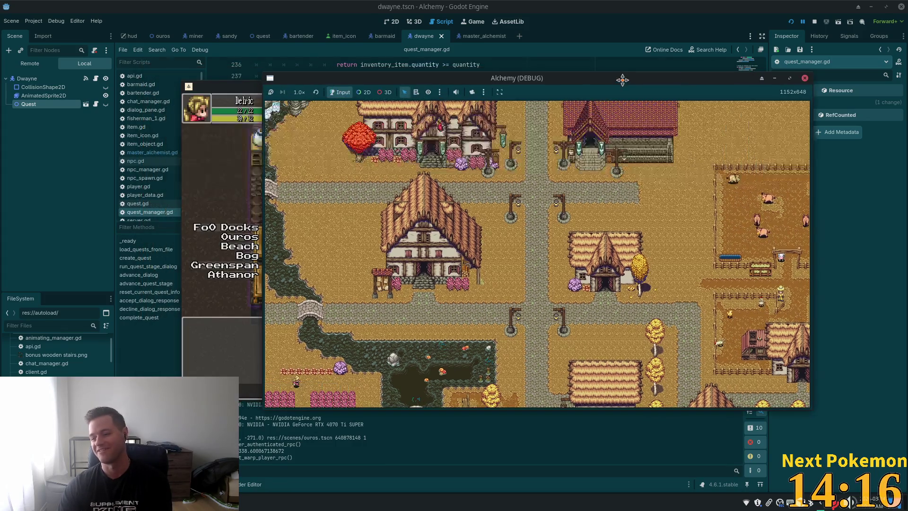
{"action": "left_click", "coordinate": [199, 184]}
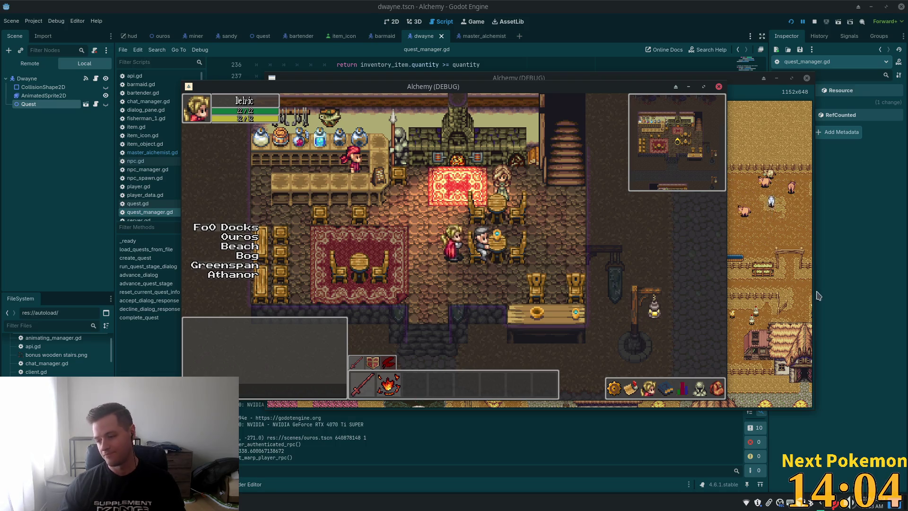
{"action": "left_click", "coordinate": [490, 242]}
{"action": "left_click", "coordinate": [486, 271]}
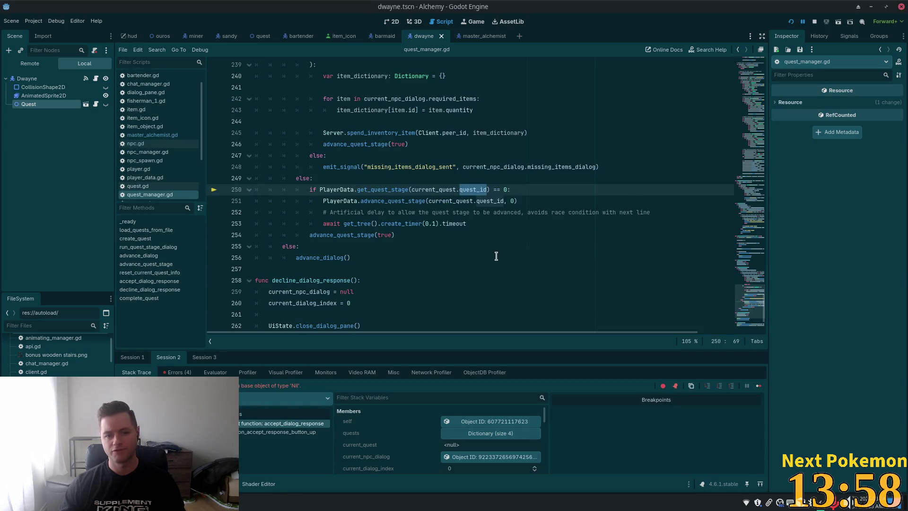
{"action": "left_click", "coordinate": [374, 190]}
{"action": "double_click", "coordinate": [373, 189]}
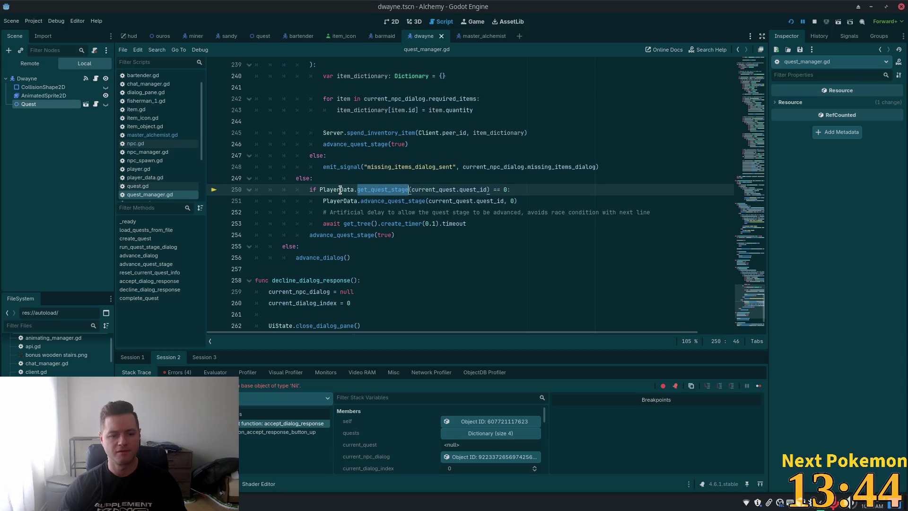
{"action": "scroll", "coordinate": [321, 187], "scroll_direction": "up", "scroll_amount": 4}
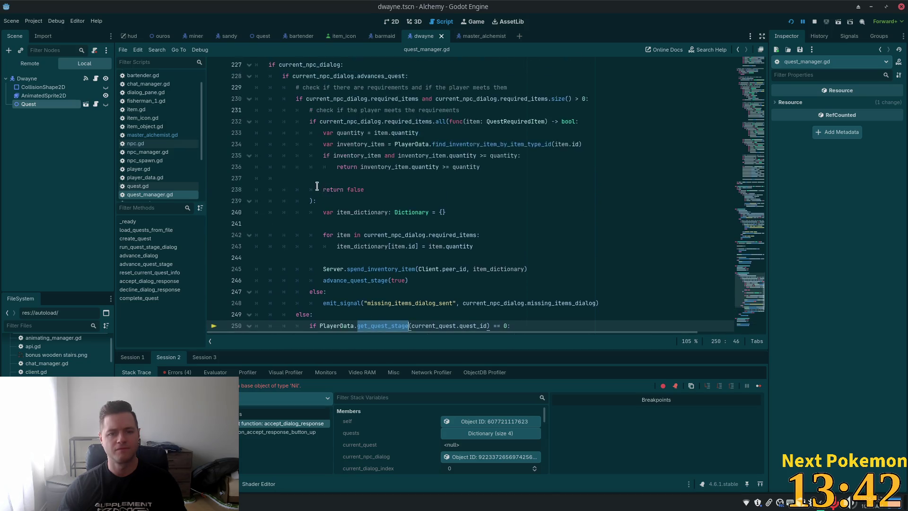
{"action": "scroll", "coordinate": [318, 185], "scroll_direction": "up", "scroll_amount": 3}
{"action": "double_click", "coordinate": [311, 167]}
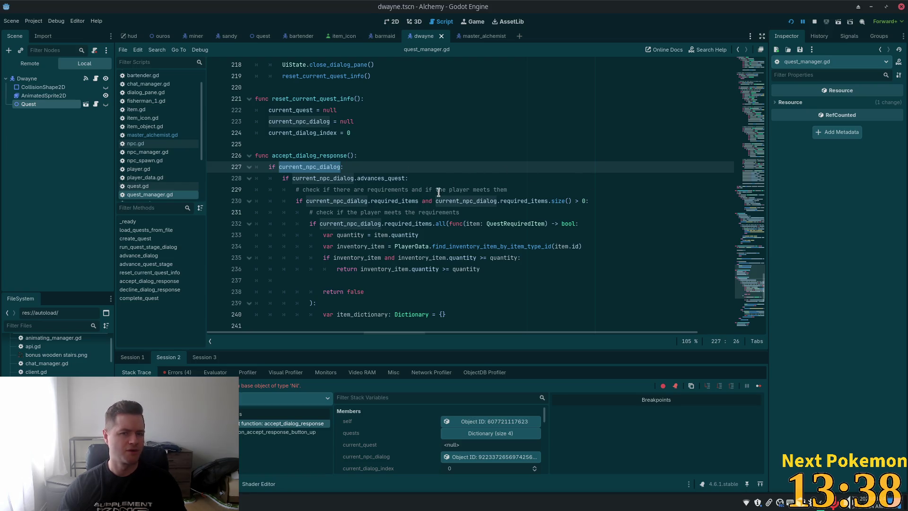
{"action": "scroll", "coordinate": [454, 156], "scroll_direction": "down", "scroll_amount": 5}
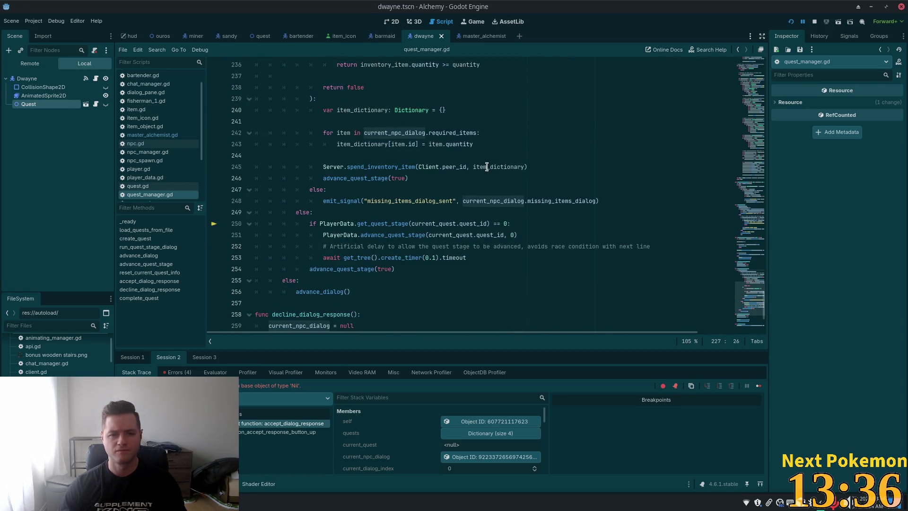
{"action": "scroll", "coordinate": [412, 154], "scroll_direction": "up", "scroll_amount": 2}
{"action": "double_click", "coordinate": [491, 269]}
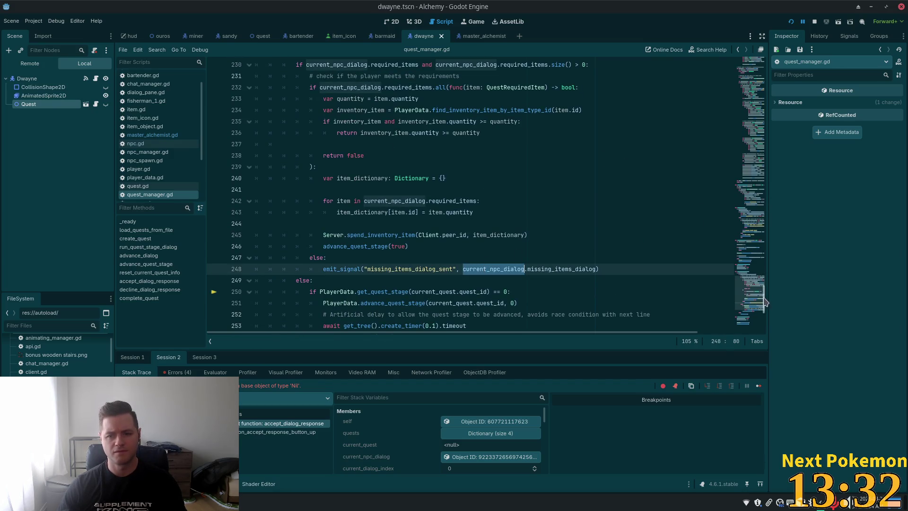
{"action": "mouse_move", "coordinate": [765, 300]}
{"action": "left_mouse_down"}
{"action": "mouse_move", "coordinate": [757, 271]}
{"action": "mouse_move", "coordinate": [766, 311]}
{"action": "left_mouse_up"}
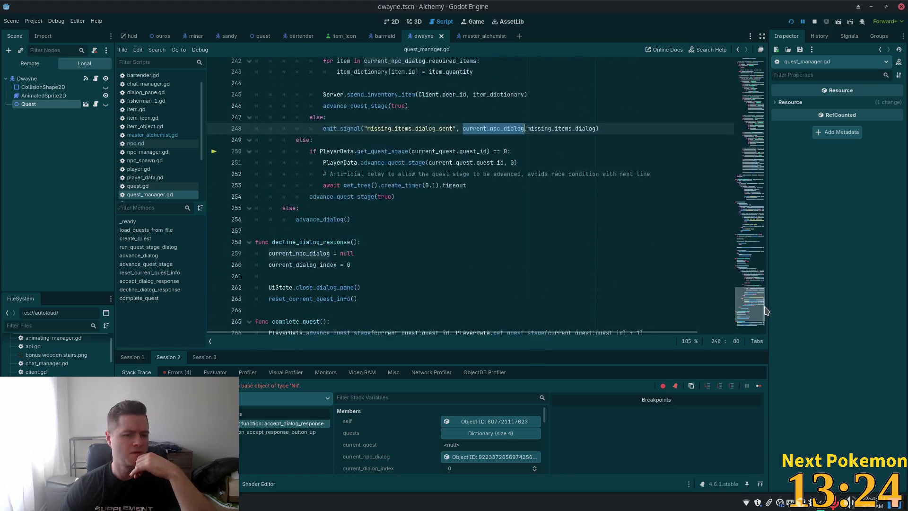
{"action": "scroll", "coordinate": [640, 265], "scroll_direction": "up", "scroll_amount": 3}
{"action": "scroll", "coordinate": [374, 244], "scroll_direction": "up", "scroll_amount": 2}
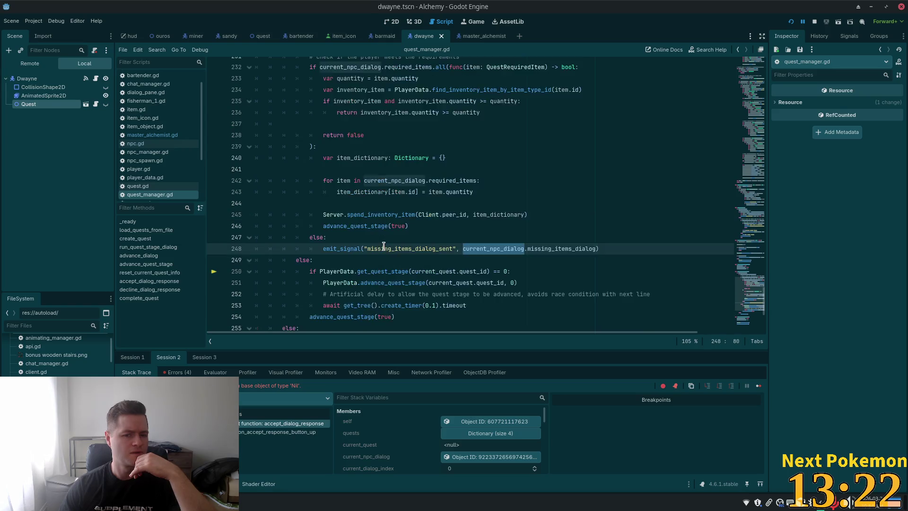
{"action": "double_click", "coordinate": [395, 214]}
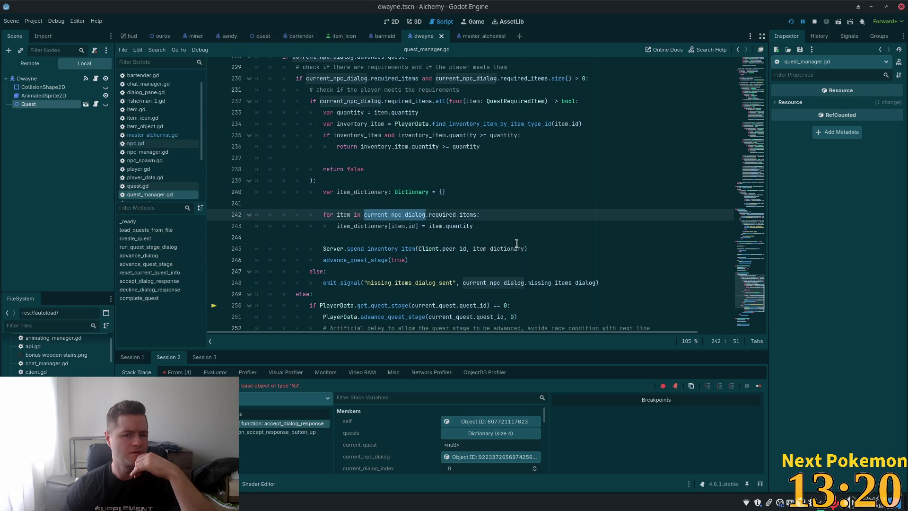
{"action": "scroll", "coordinate": [515, 243], "scroll_direction": "up", "scroll_amount": 1}
{"action": "scroll", "coordinate": [488, 225], "scroll_direction": "down", "scroll_amount": 3}
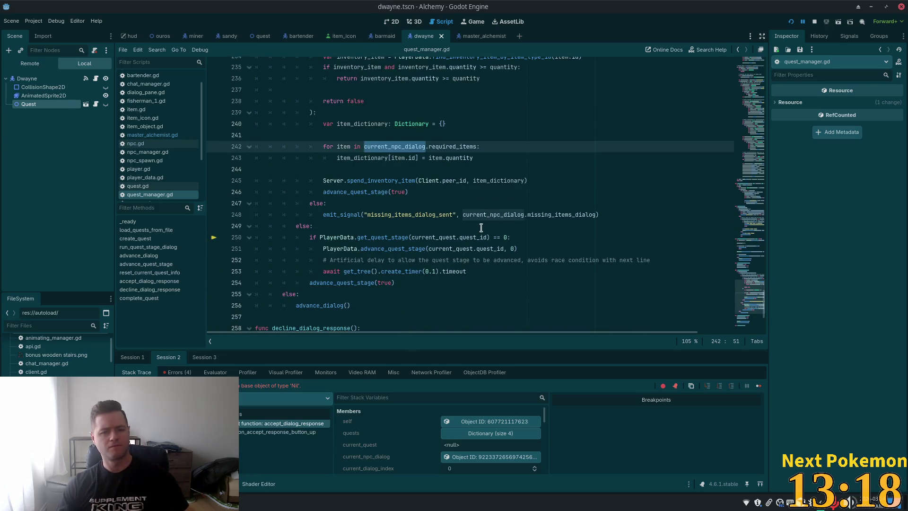
{"action": "double_click", "coordinate": [426, 236]}
{"action": "scroll", "coordinate": [568, 232], "scroll_direction": "up", "scroll_amount": 4}
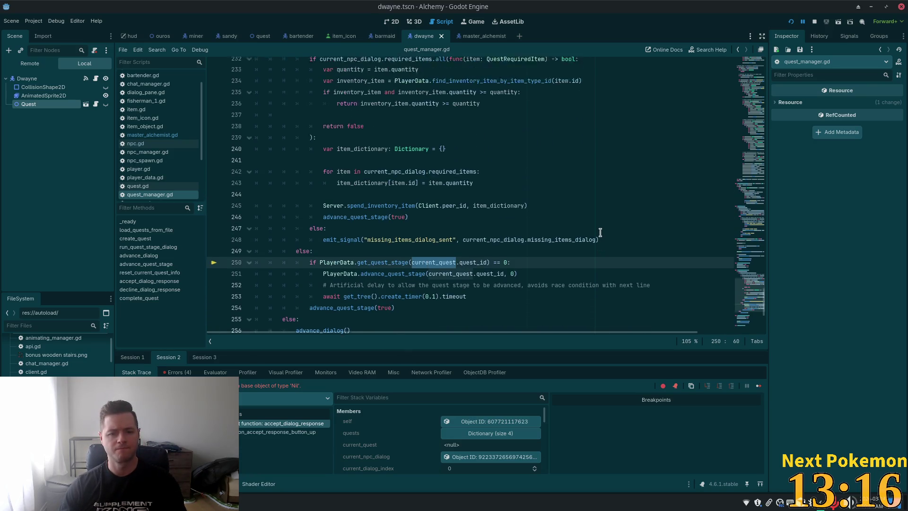
Find current_quest in quest_manager.gd, stepping through lines 263, 267, 9, 205, 213 and back to 250
{"action": "key", "text": "ctrl+f"}
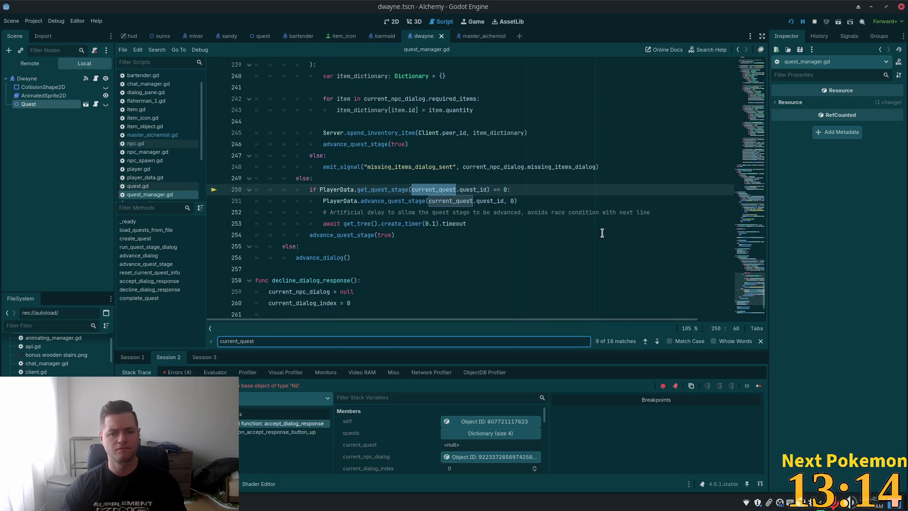
{"action": "scroll", "coordinate": [596, 227], "scroll_direction": "up", "scroll_amount": 5}
{"action": "scroll", "coordinate": [596, 212], "scroll_direction": "up", "scroll_amount": 4}
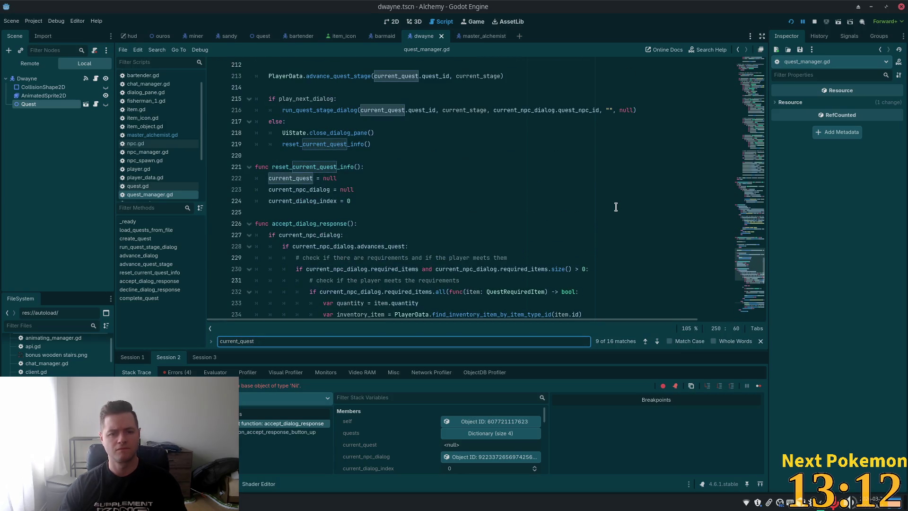
{"action": "key", "text": "Return"}
{"action": "key", "text": "Return"}
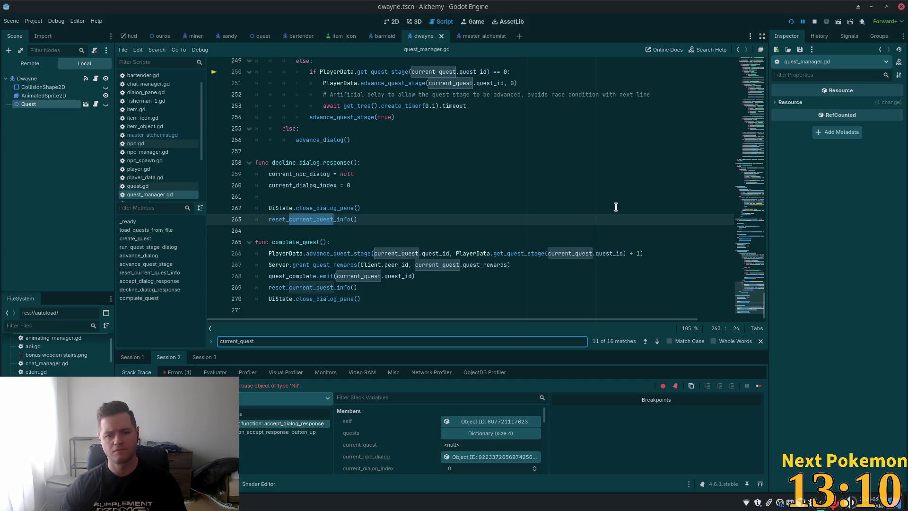
{"action": "key", "text": "Return"}
{"action": "key", "text": "Return"}
{"action": "key", "text": "Return"}
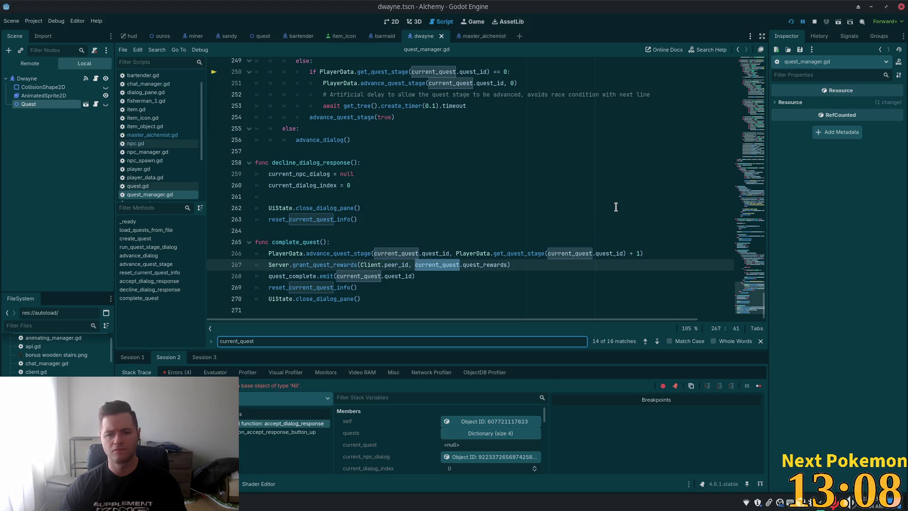
{"action": "key", "text": "Return"}
{"action": "key", "text": "Return"}
{"action": "key", "text": "Return"}
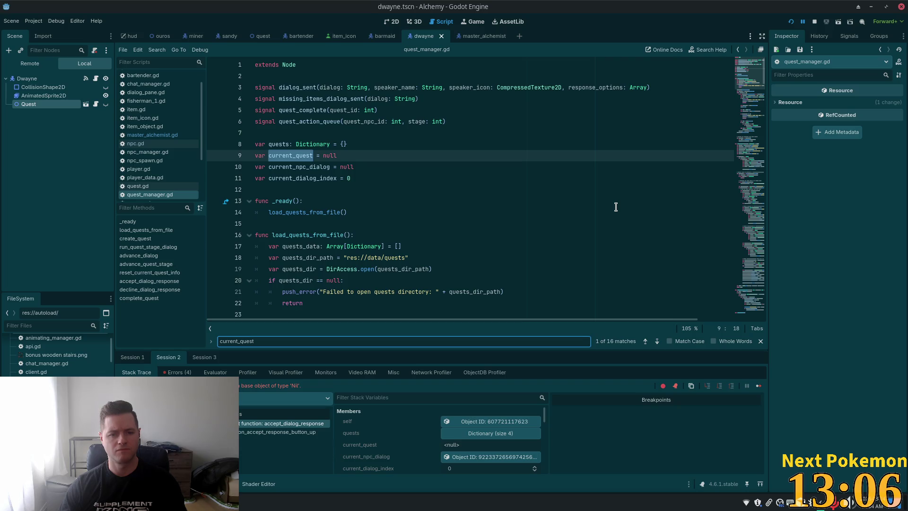
{"action": "key", "text": "Return"}
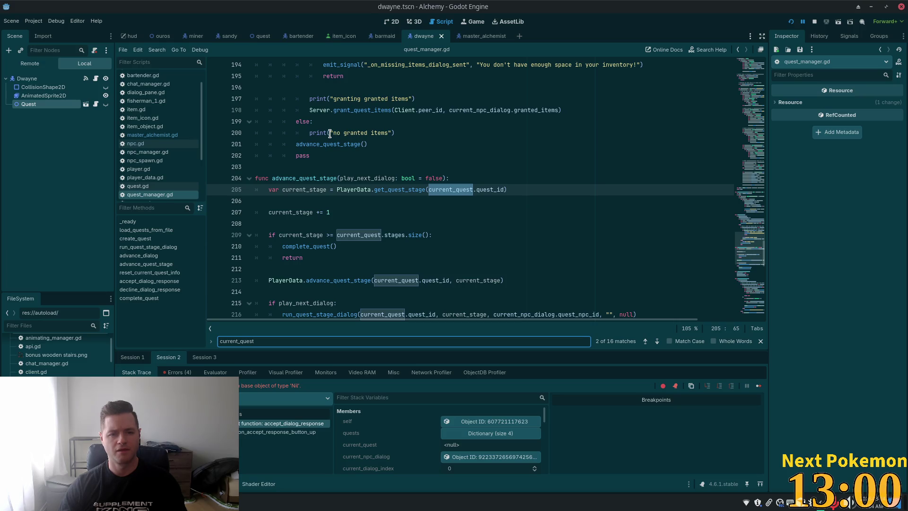
{"action": "key", "text": "Return"}
{"action": "key", "text": "Return"}
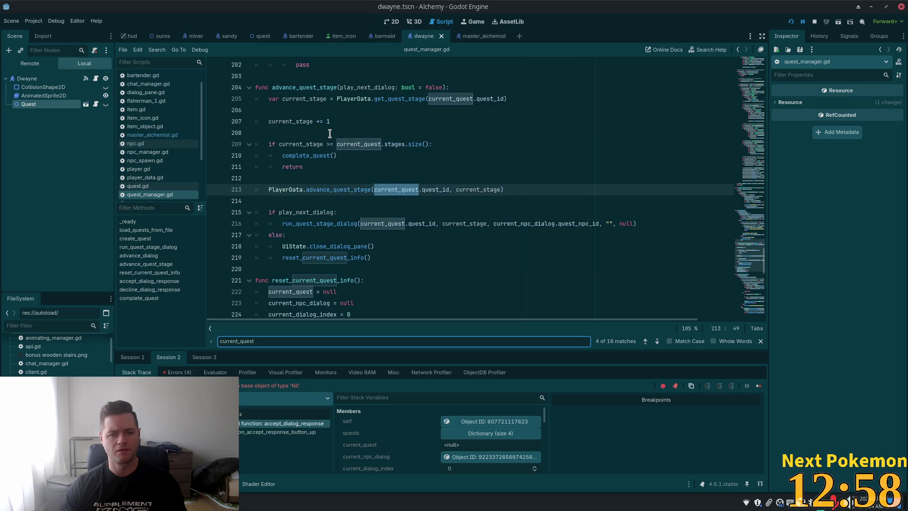
{"action": "key", "text": "Return"}
{"action": "key", "text": "Return"}
{"action": "key", "text": "Return"}
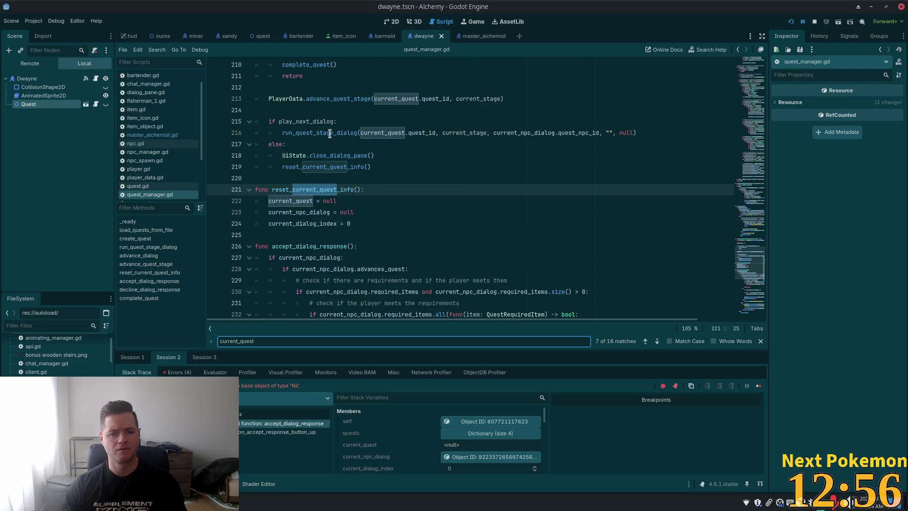
{"action": "key", "text": "Return"}
{"action": "key", "text": "Return"}
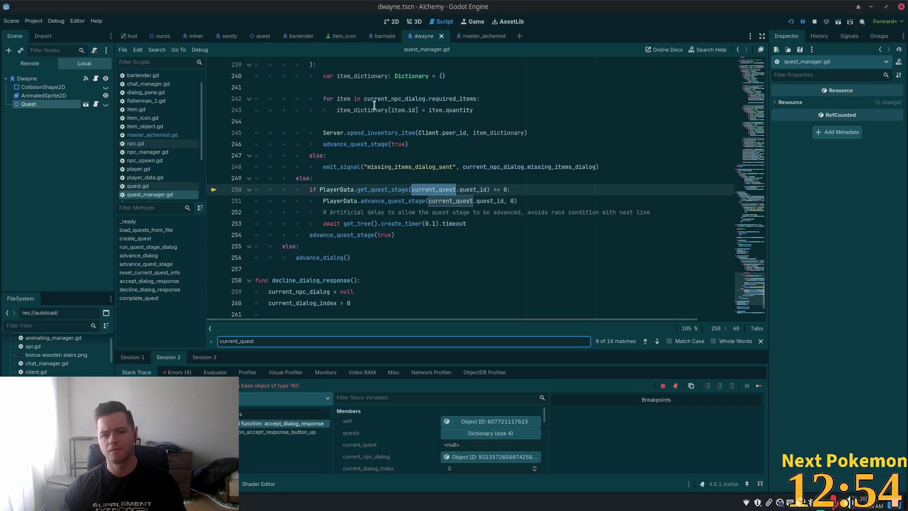
{"action": "left_click", "coordinate": [405, 110]}
{"action": "mouse_move", "coordinate": [753, 209]}
{"action": "left_mouse_down"}
{"action": "mouse_move", "coordinate": [750, 85]}
{"action": "mouse_move", "coordinate": [690, 5]}
{"action": "left_mouse_up"}
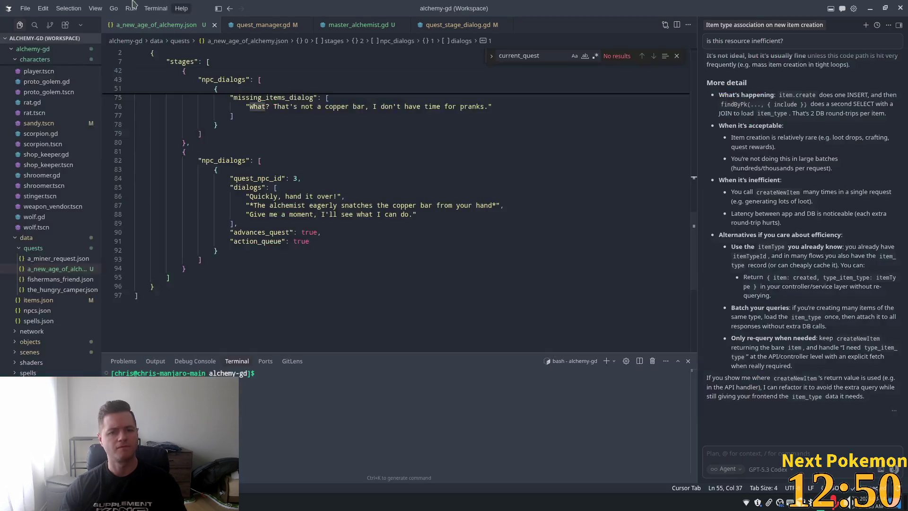
In Cursor, search the whole project for "current_quest ="
{"action": "key", "text": "alt+Tab"}
{"action": "left_click", "coordinate": [37, 23]}
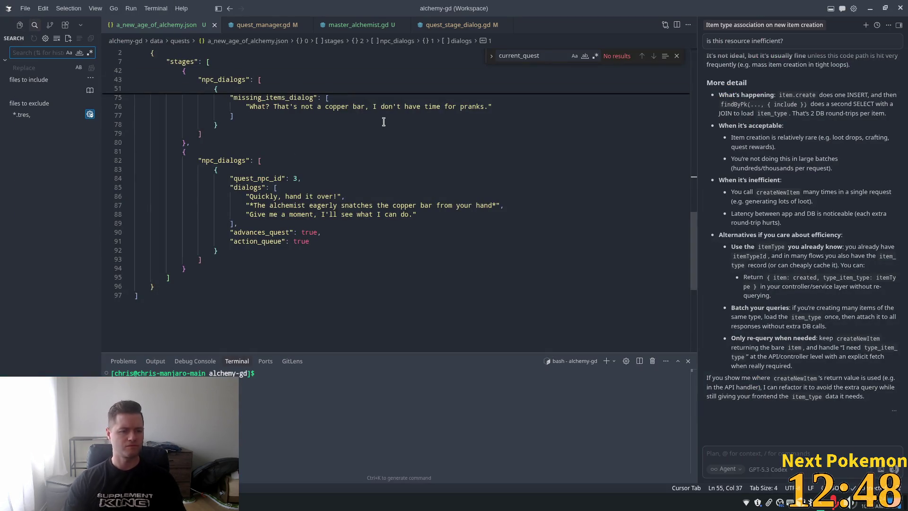
{"action": "type", "text": "cu"}
{"action": "key", "text": "BackSpace"}
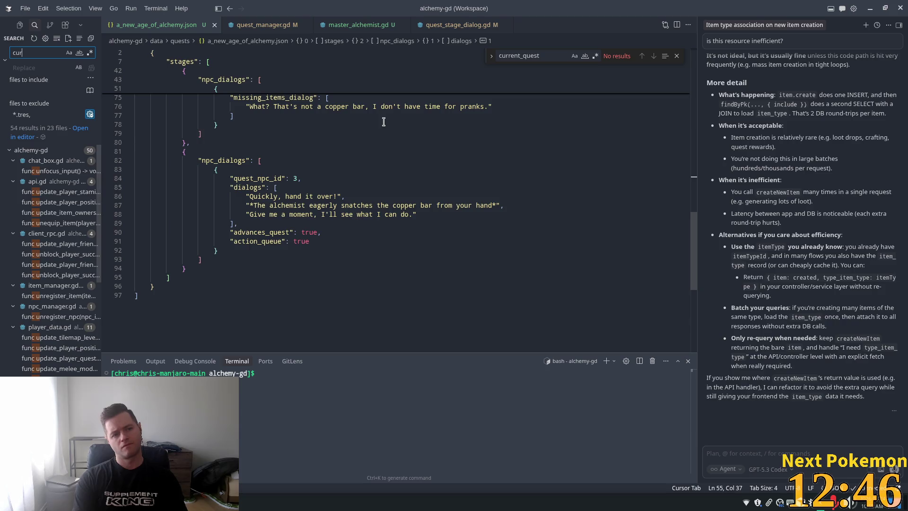
{"action": "type", "text": "rent_q"}
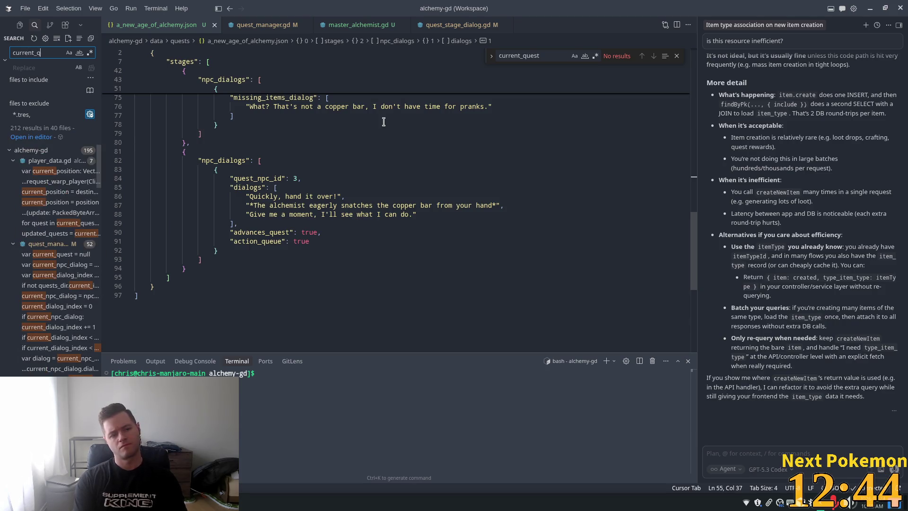
{"action": "type", "text": "uest ="}
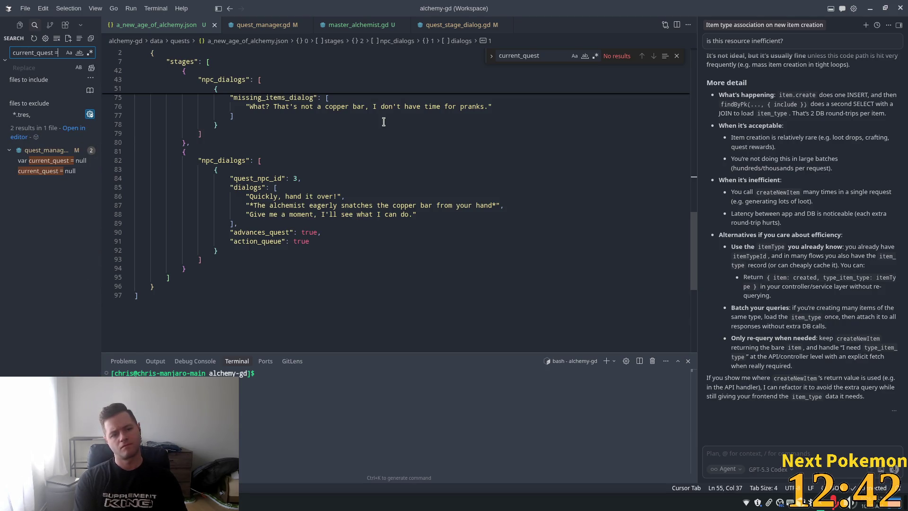
Open the declaration and the reset_current_quest_info match, selecting current_quest on line 222
{"action": "left_click", "coordinate": [38, 160]}
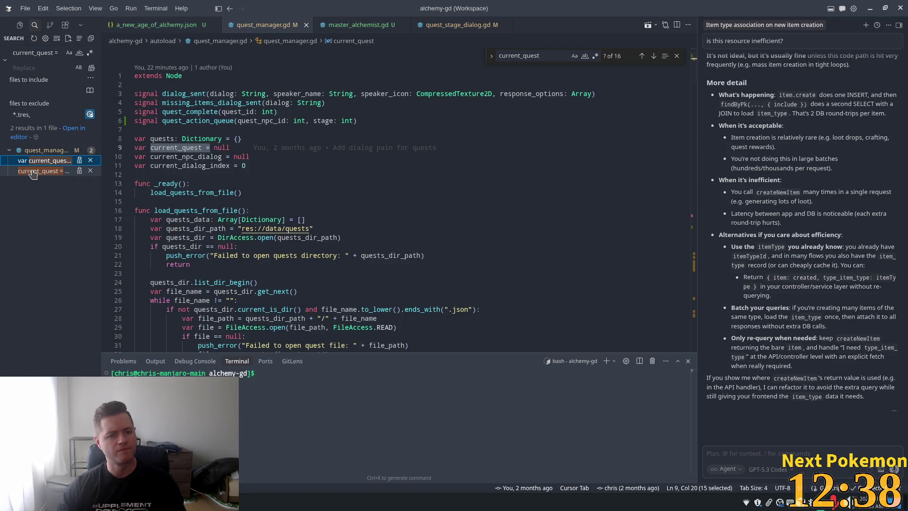
{"action": "left_click", "coordinate": [33, 173]}
{"action": "double_click", "coordinate": [196, 205]}
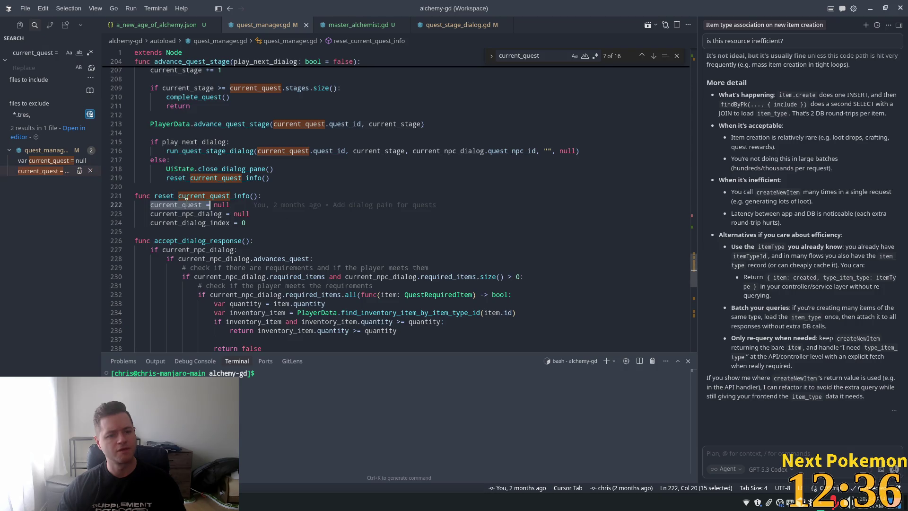
{"action": "left_click", "coordinate": [17, 53]}
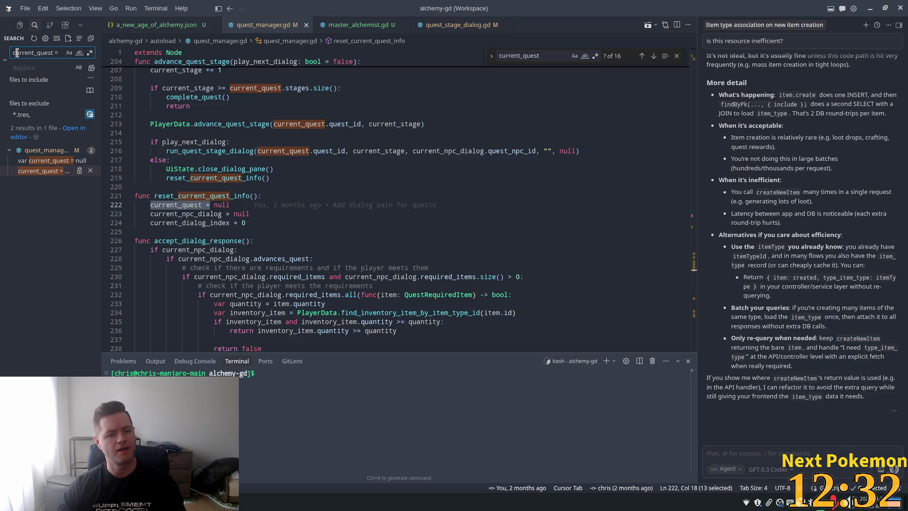
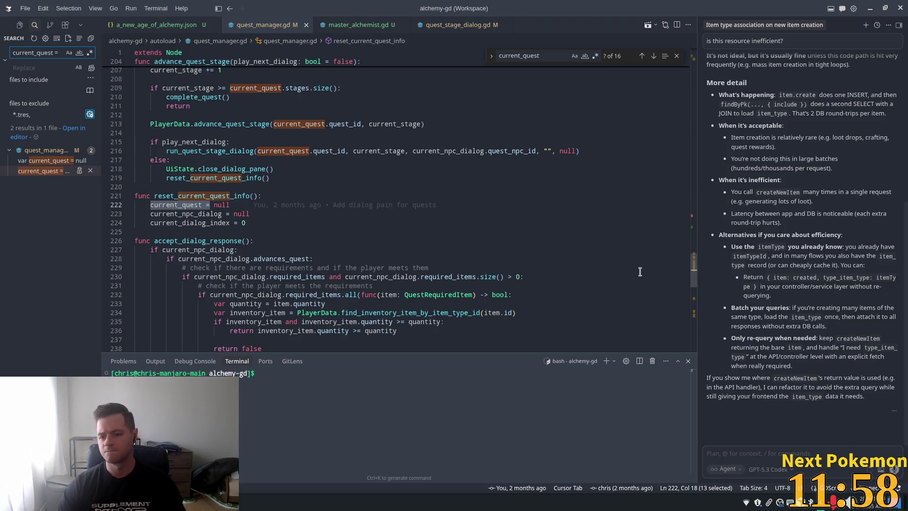
Trace the uses of current_quest and current_stage in quest_manager.gd in Cursor
{"action": "left_click_drag", "start_coordinate": [695, 269], "coordinate": [643, 73]}
{"action": "double_click", "coordinate": [199, 148]}
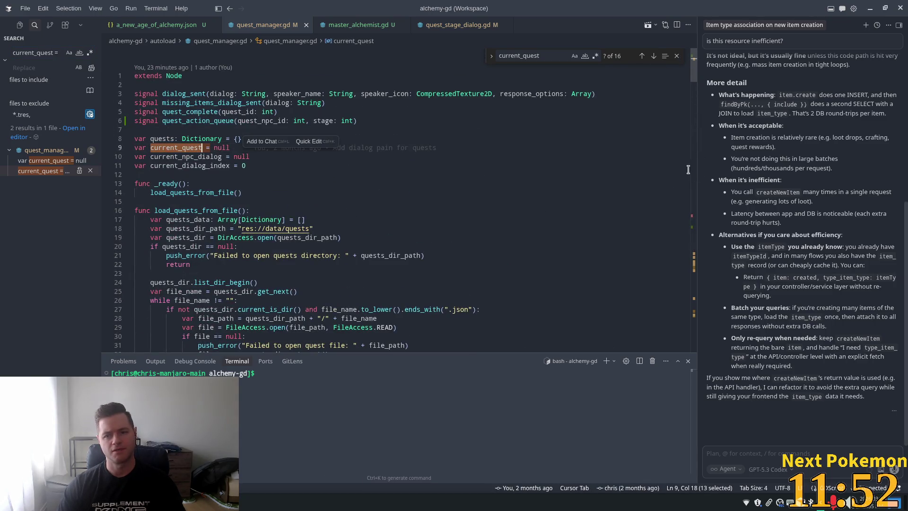
{"action": "key", "text": "ctrl+f"}
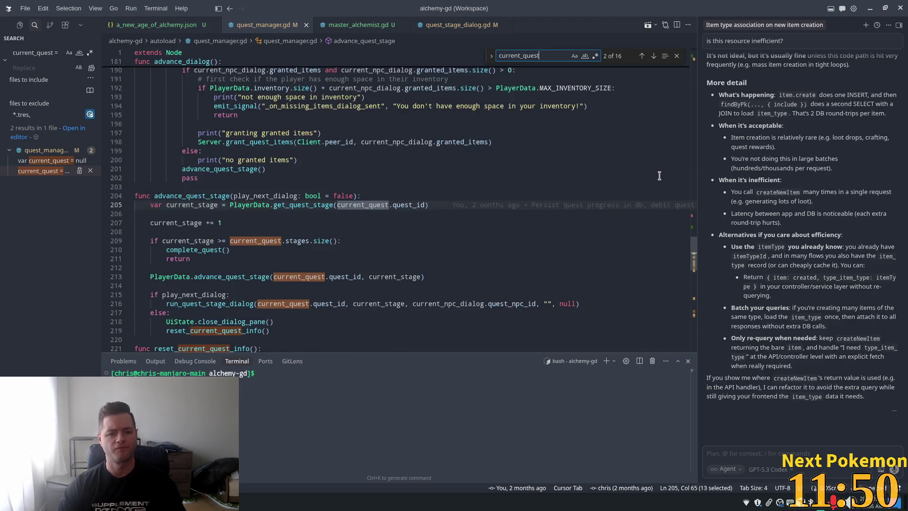
{"action": "key", "text": "Return"}
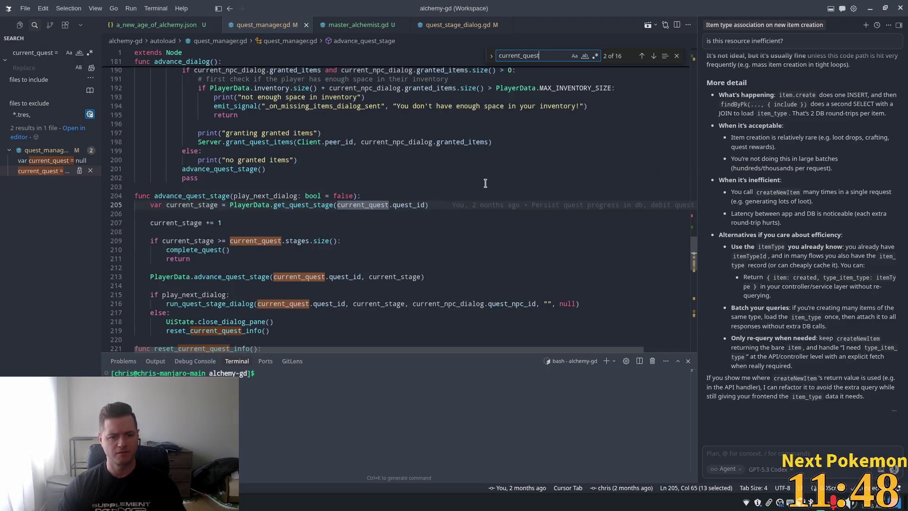
{"action": "scroll", "coordinate": [486, 183], "scroll_direction": "down", "scroll_amount": 2}
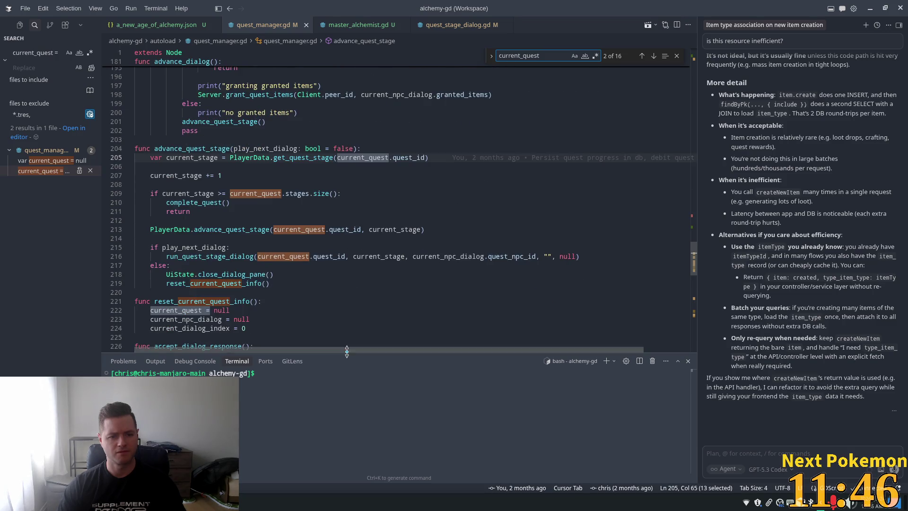
{"action": "double_click", "coordinate": [189, 158]}
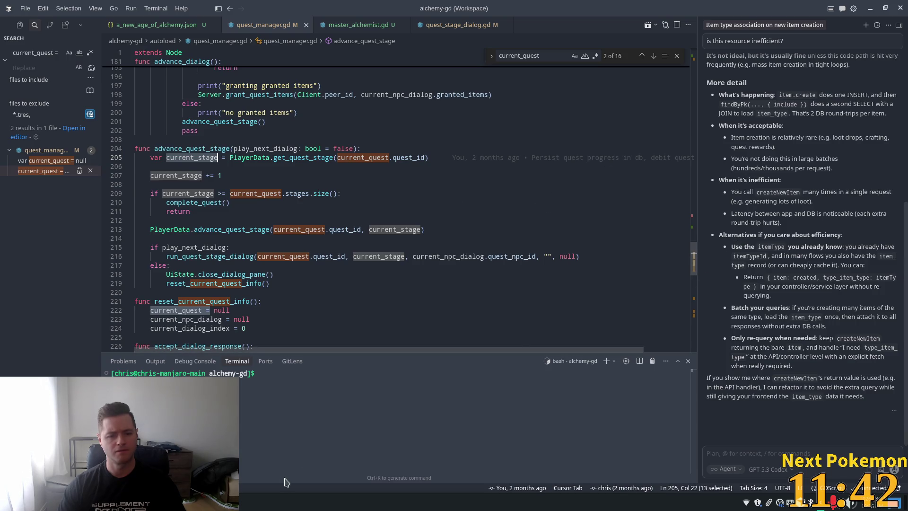
{"action": "key", "text": "alt+Tab"}
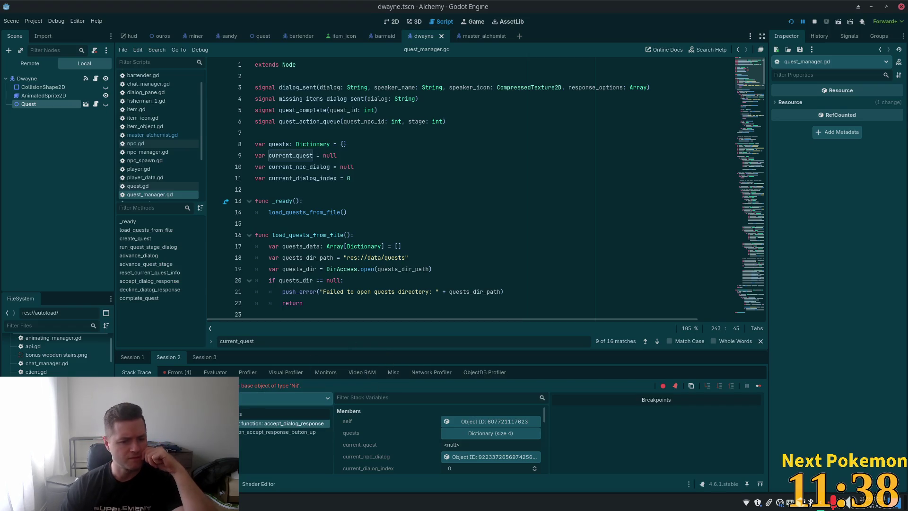
Go to line 250 in the accept_dialog_response frame and confirm current_quest is null
{"action": "left_click", "coordinate": [284, 423]}
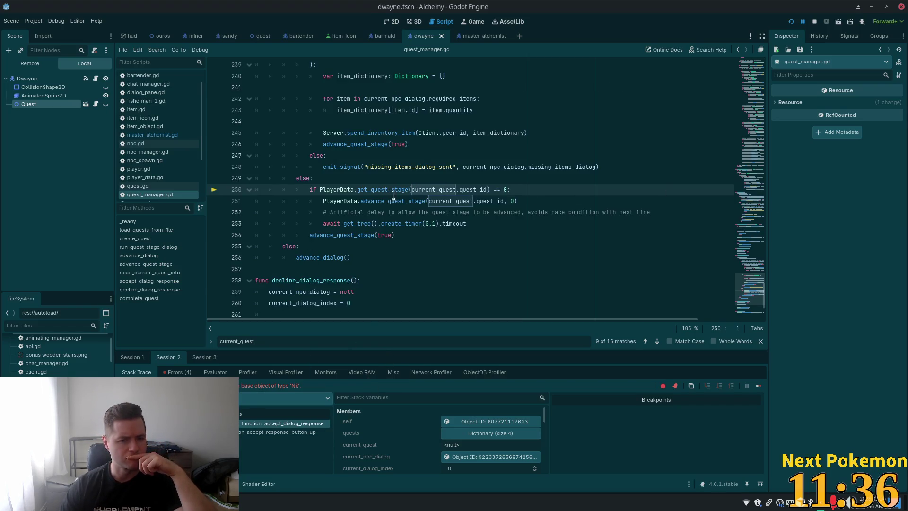
{"action": "double_click", "coordinate": [425, 190]}
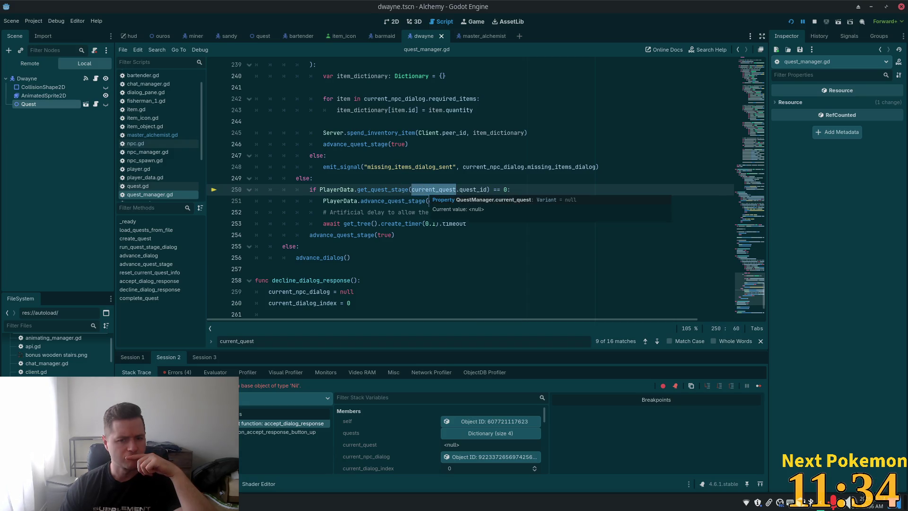
{"action": "scroll", "coordinate": [336, 184], "scroll_direction": "up", "scroll_amount": 6}
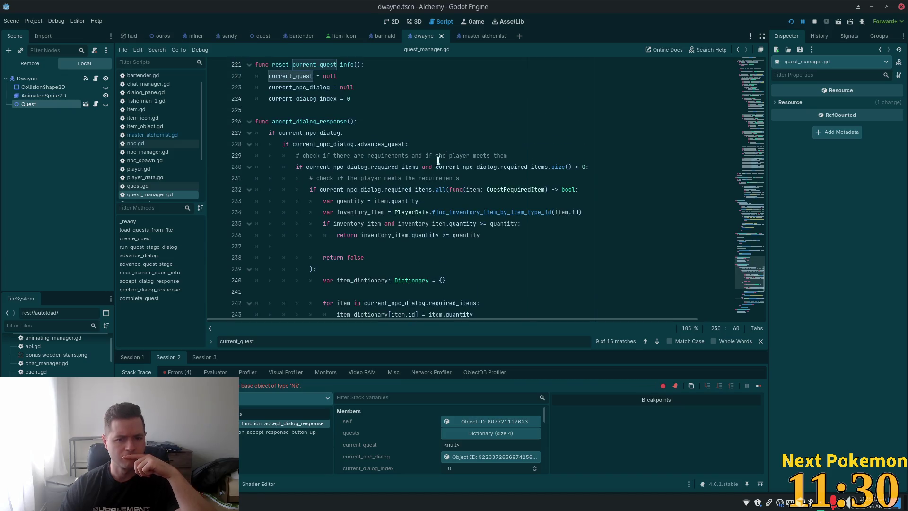
{"action": "scroll", "coordinate": [303, 211], "scroll_direction": "down", "scroll_amount": 4}
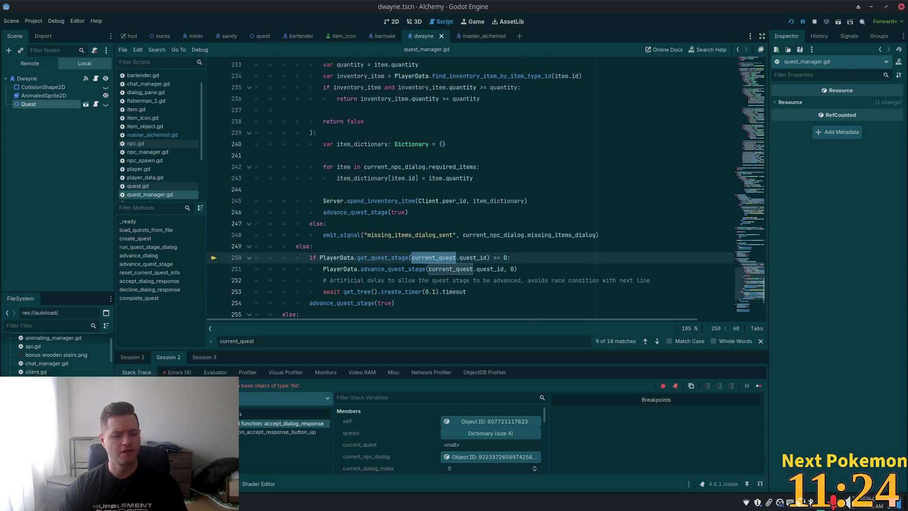
{"action": "key", "text": "alt+Tab"}
{"action": "left_click", "coordinate": [435, 176]}
Log back in to phpMyAdmin with the saved credentials
{"action": "left_click", "coordinate": [504, 199]}
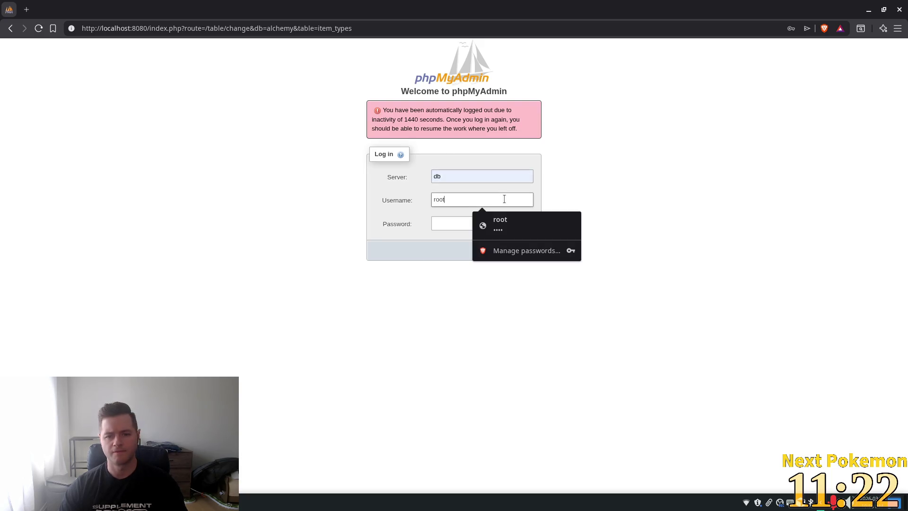
{"action": "left_click", "coordinate": [524, 226]}
{"action": "left_click", "coordinate": [524, 246]}
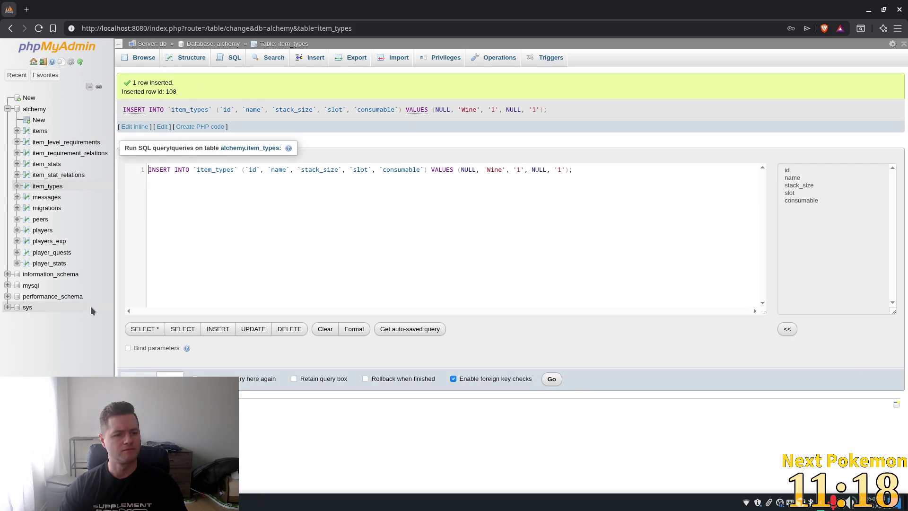
Change the stage of the quest 0 row in player_quests from 4 to 0
{"action": "left_click", "coordinate": [50, 253]}
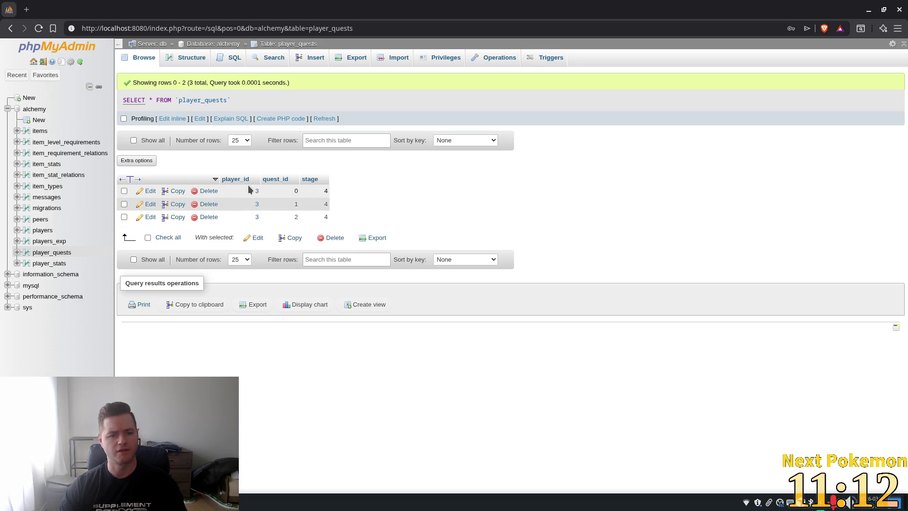
{"action": "double_click", "coordinate": [321, 191]}
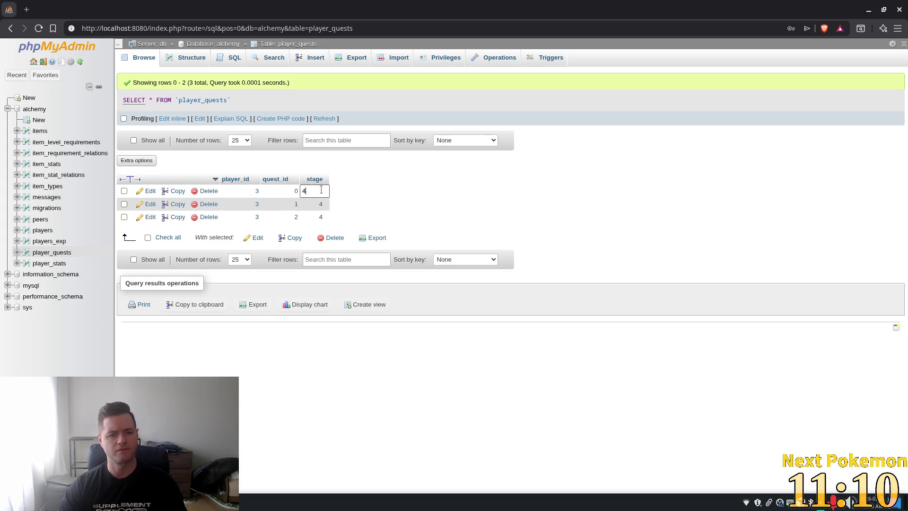
{"action": "type", "text": "0"}
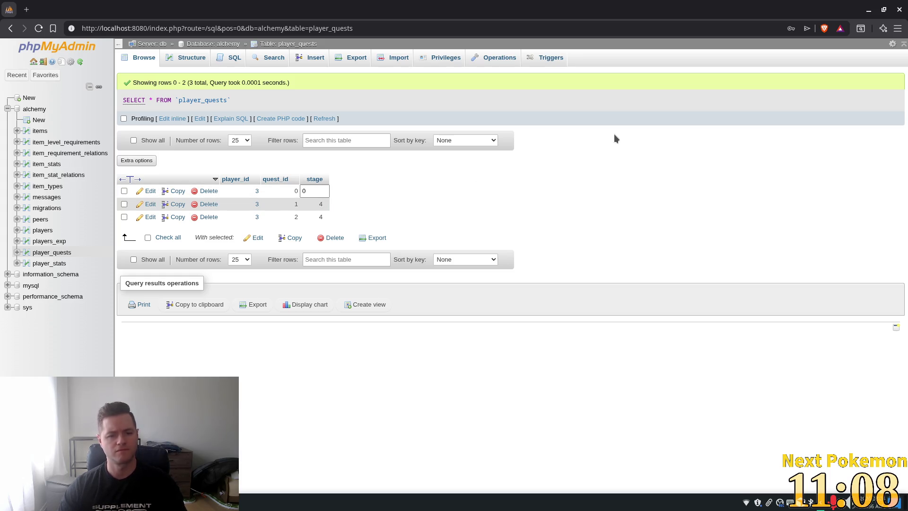
{"action": "key", "text": "Return"}
{"action": "left_click", "coordinate": [599, 349]}
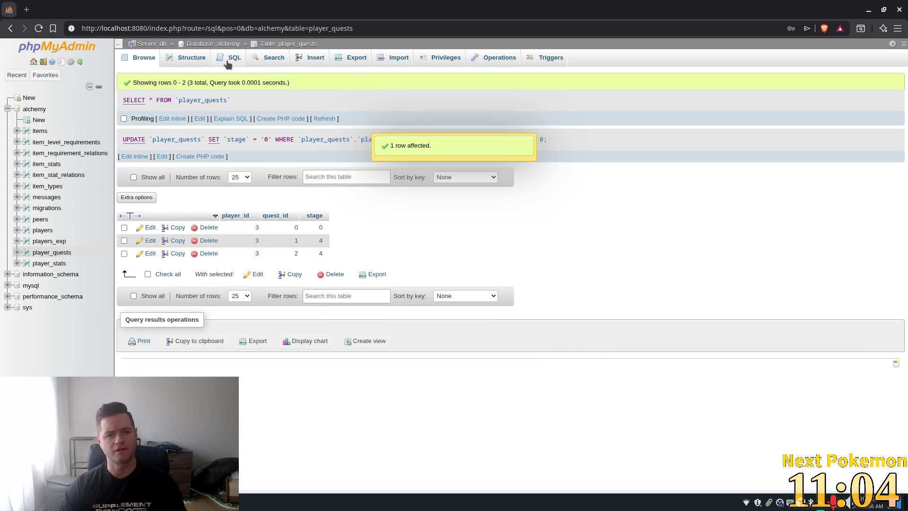
Insert a player_quests row for the player with quest_id 3 and stage 0
{"action": "left_click", "coordinate": [310, 62]}
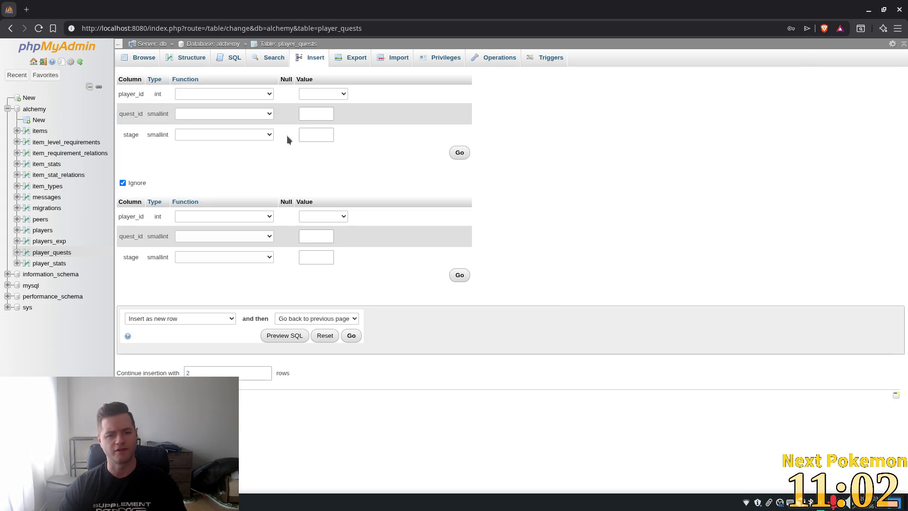
{"action": "left_click", "coordinate": [312, 94]}
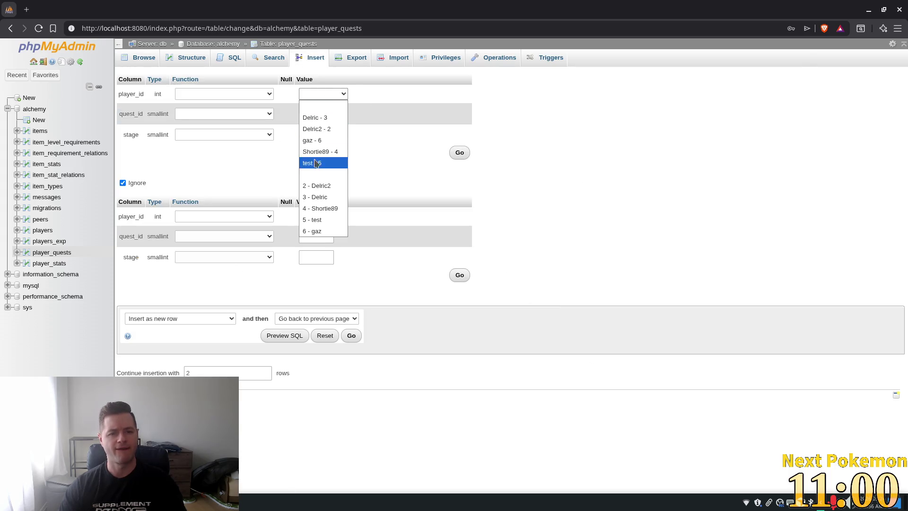
{"action": "left_click", "coordinate": [308, 118]}
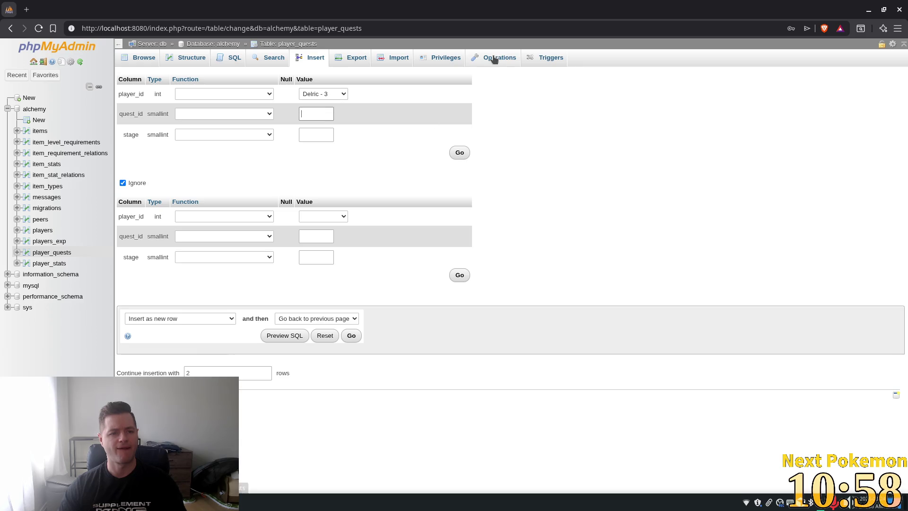
{"action": "type", "text": "3"}
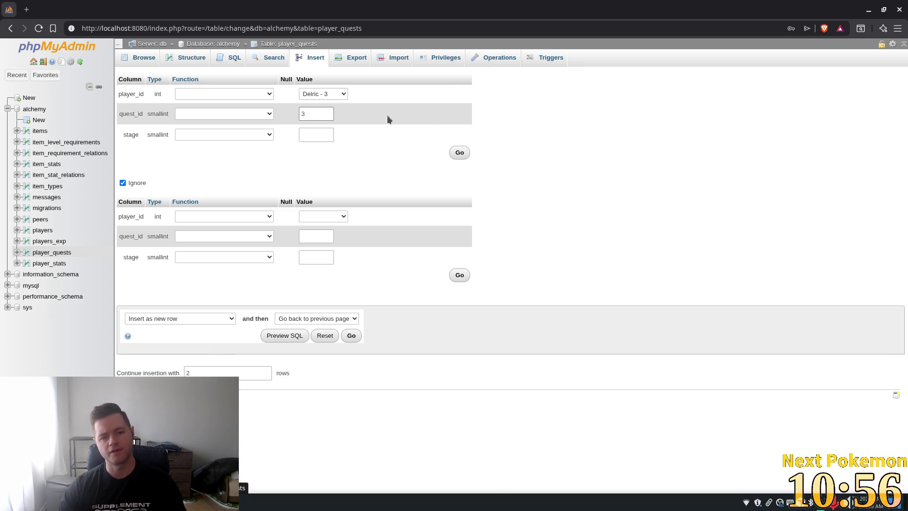
{"action": "key", "text": "Tab"}
{"action": "type", "text": "0"}
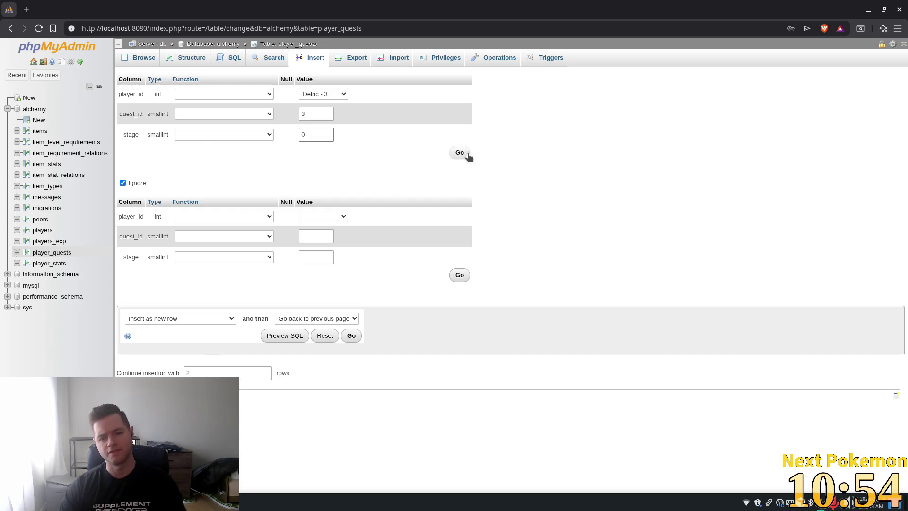
{"action": "left_click", "coordinate": [459, 153]}
{"action": "left_click", "coordinate": [552, 370]}
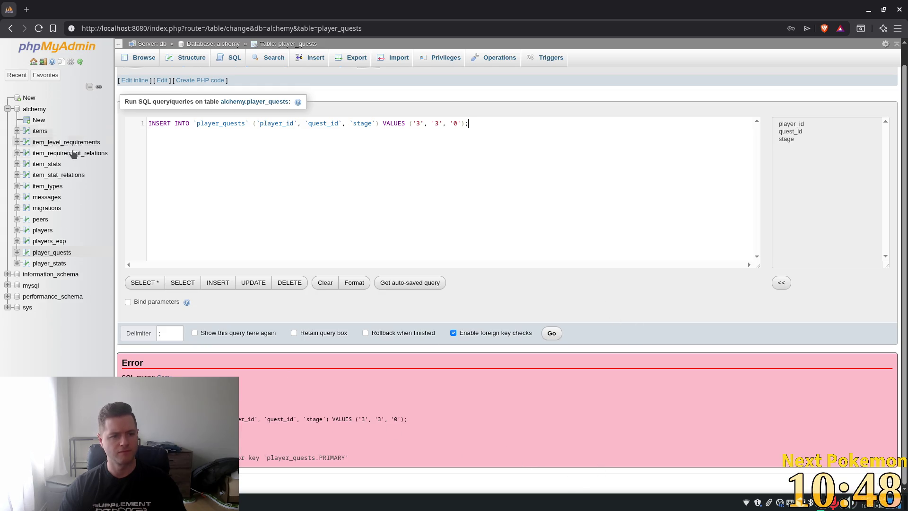
{"action": "left_click", "coordinate": [44, 252]}
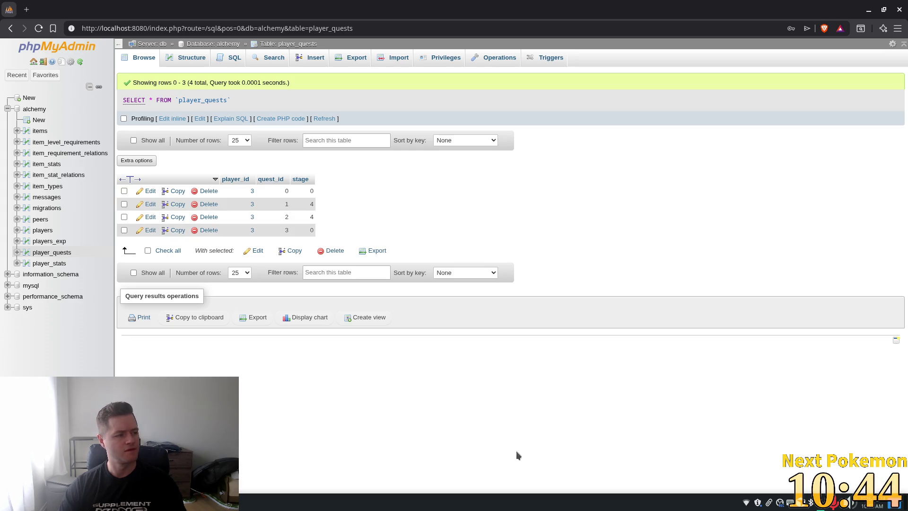
{"action": "key", "text": "super"}
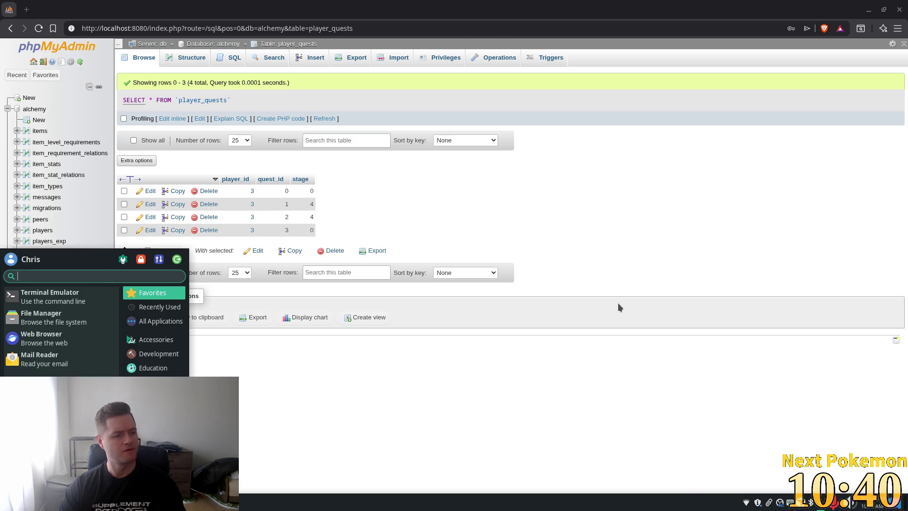
{"action": "key", "text": "alt+Tab"}
Run the game and accept the response in Dwayne's dialog
{"action": "left_click", "coordinate": [618, 173]}
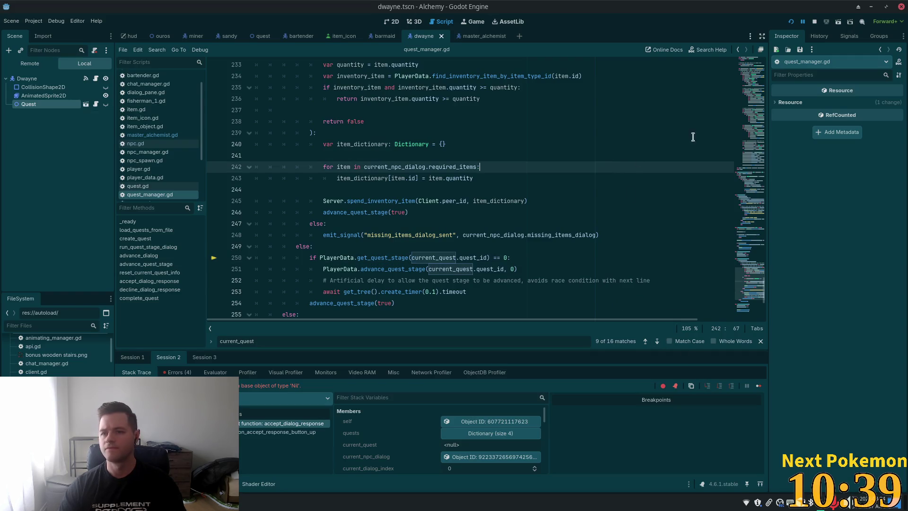
{"action": "left_click", "coordinate": [791, 21]}
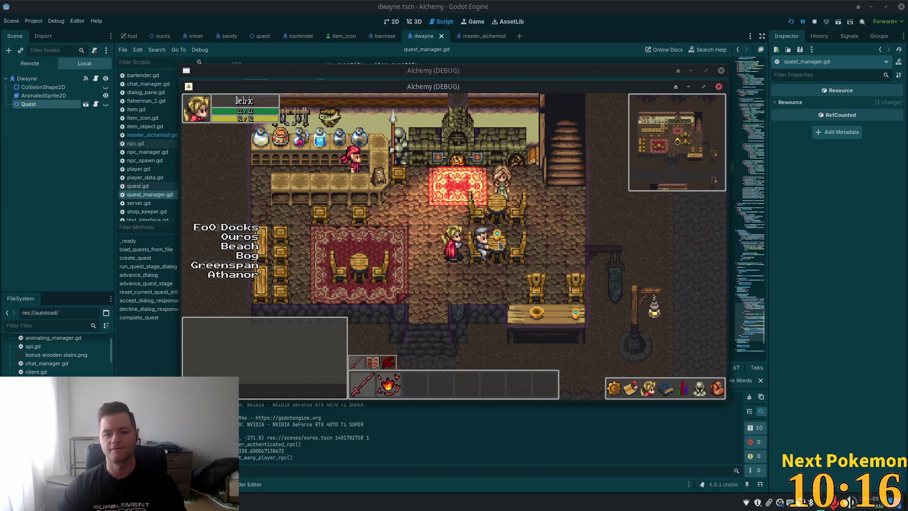
{"action": "left_click", "coordinate": [485, 250]}
{"action": "left_click", "coordinate": [477, 268]}
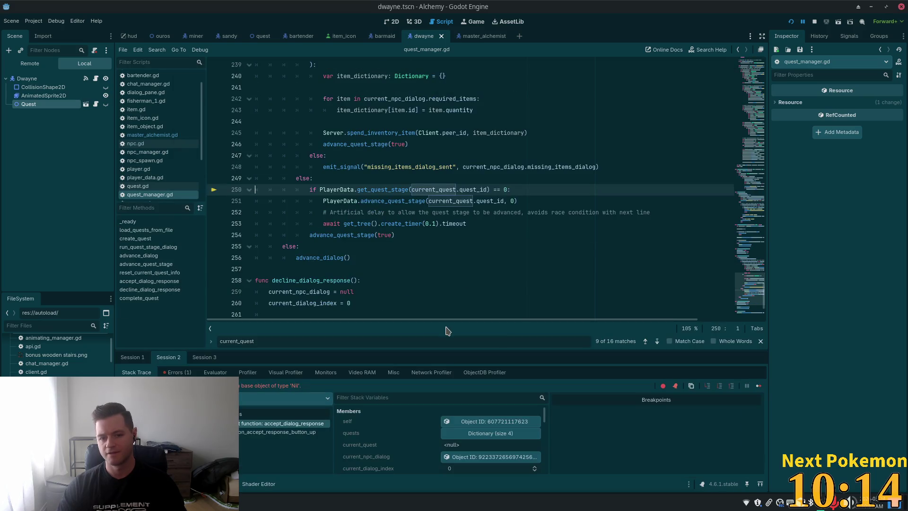
Restart the game and accept the Camper's request, reproducing the Nil error
{"action": "left_click", "coordinate": [791, 21]}
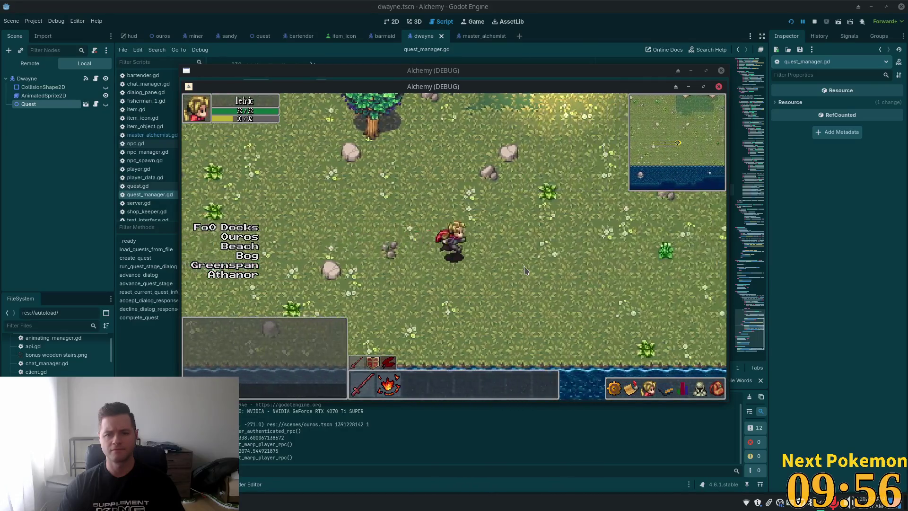
{"action": "left_click", "coordinate": [445, 217]}
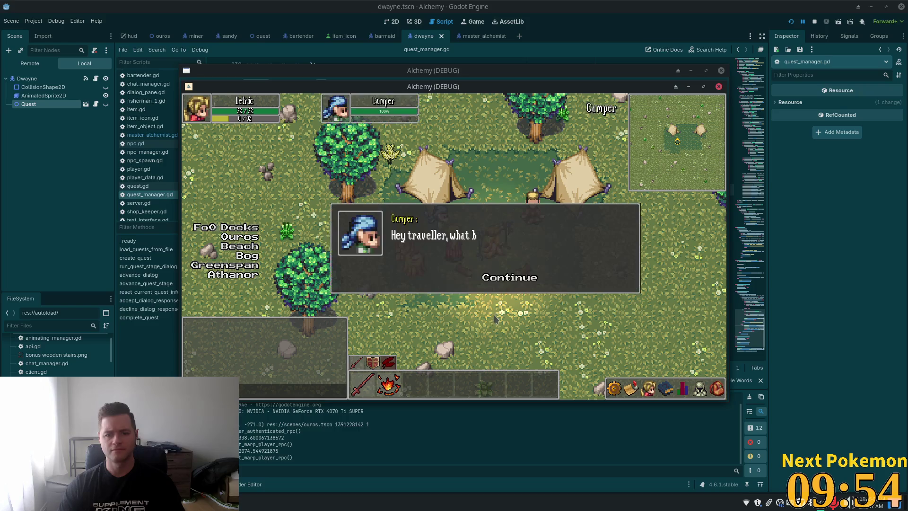
{"action": "left_click", "coordinate": [506, 280]}
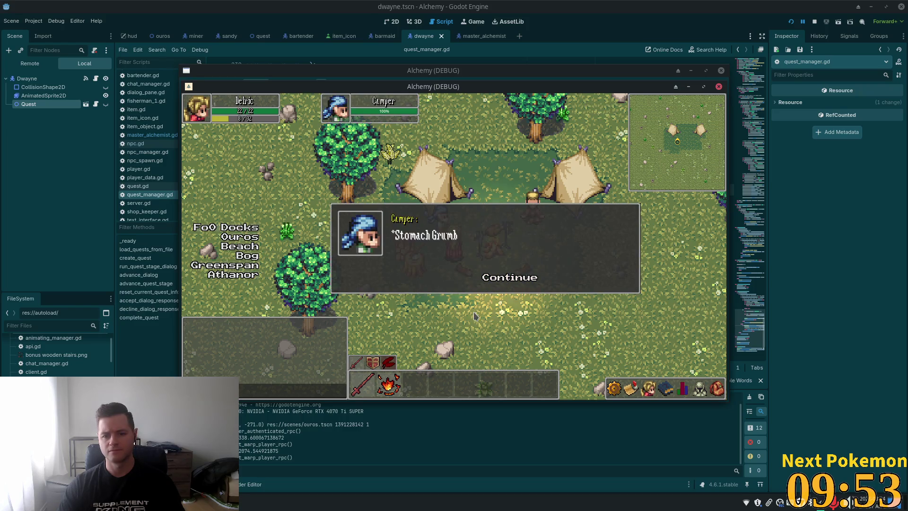
{"action": "left_click", "coordinate": [509, 277]}
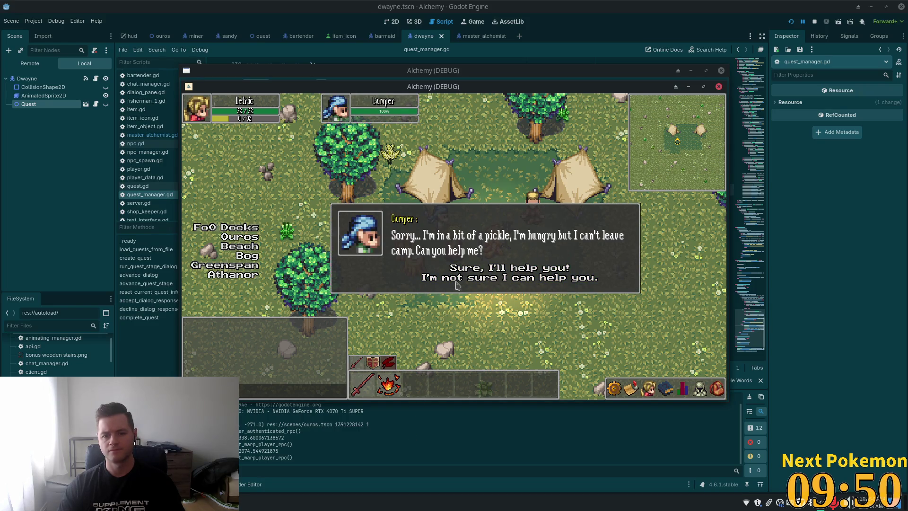
{"action": "left_click", "coordinate": [468, 268]}
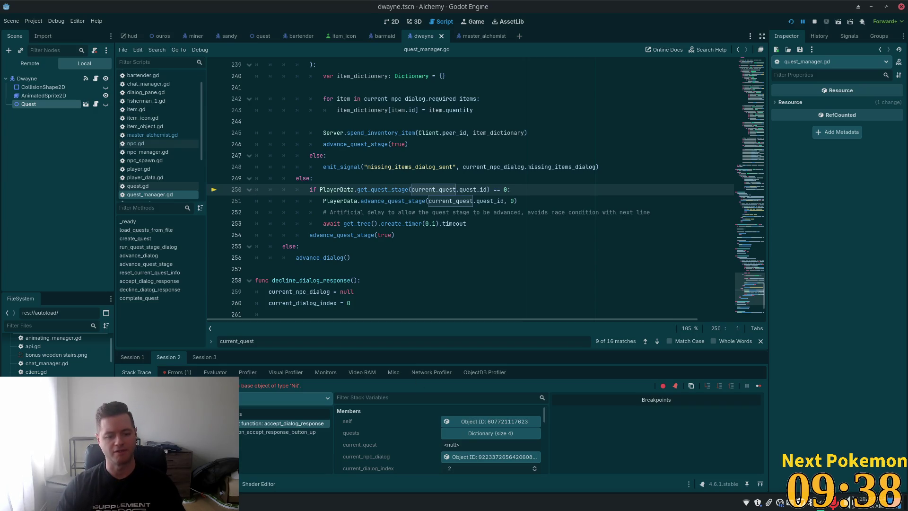
{"action": "key", "text": "alt+Tab"}
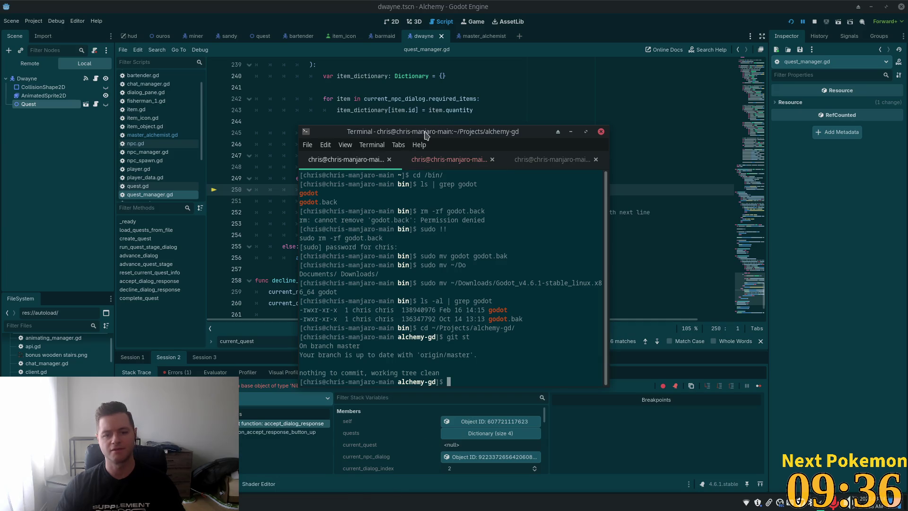
{"action": "key", "text": "alt+Tab"}
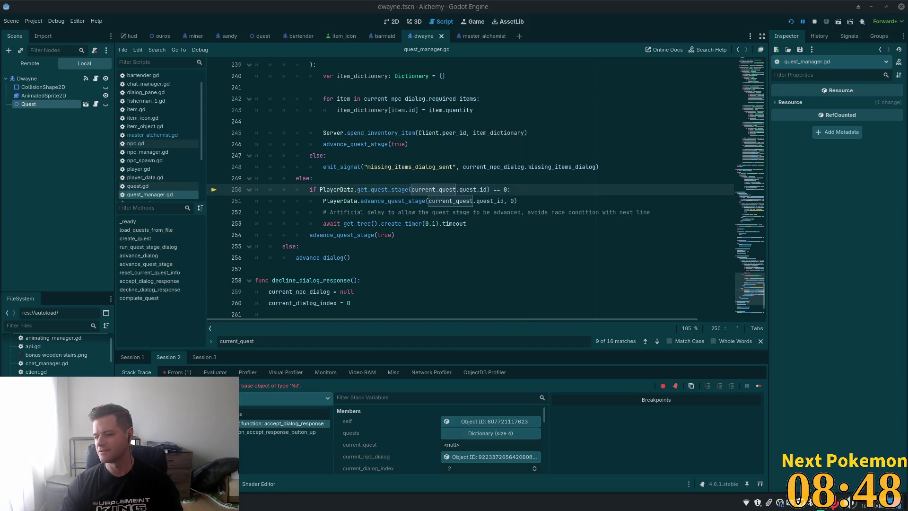
Search quest_manager.gd for 'if quest:'
{"action": "left_click", "coordinate": [480, 144]}
{"action": "key", "text": "ctrl+f"}
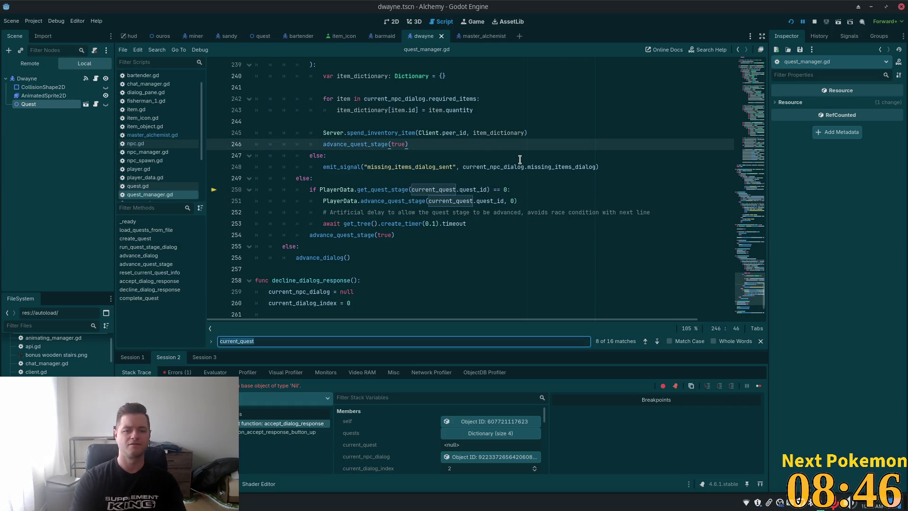
{"action": "type", "text": "if "}
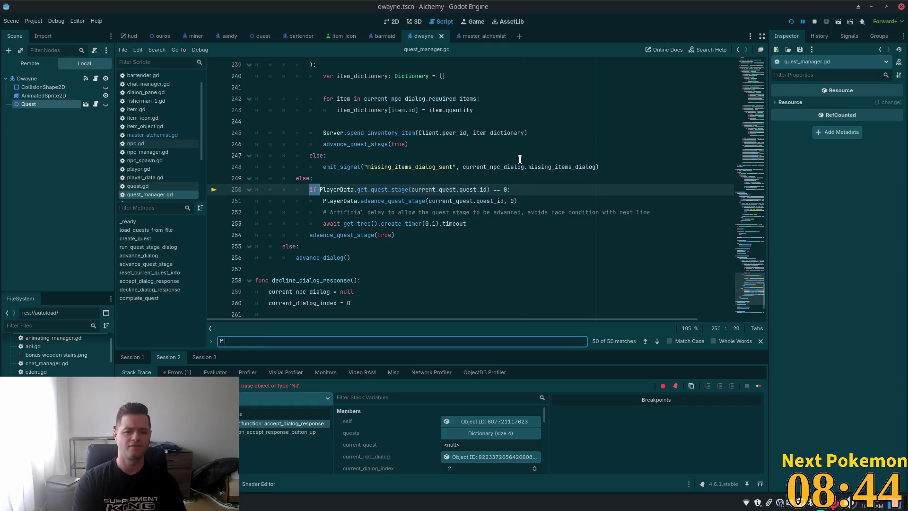
{"action": "type", "text": "quest"}
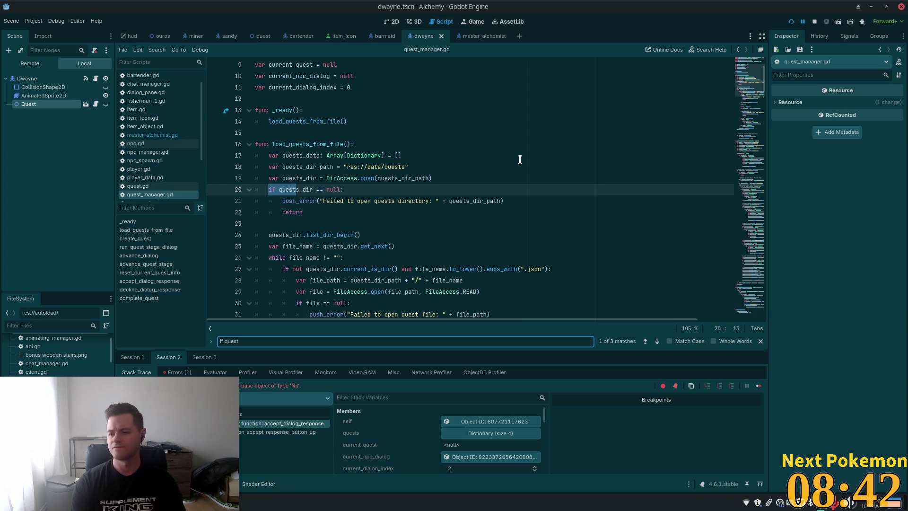
{"action": "type", "text": ":"}
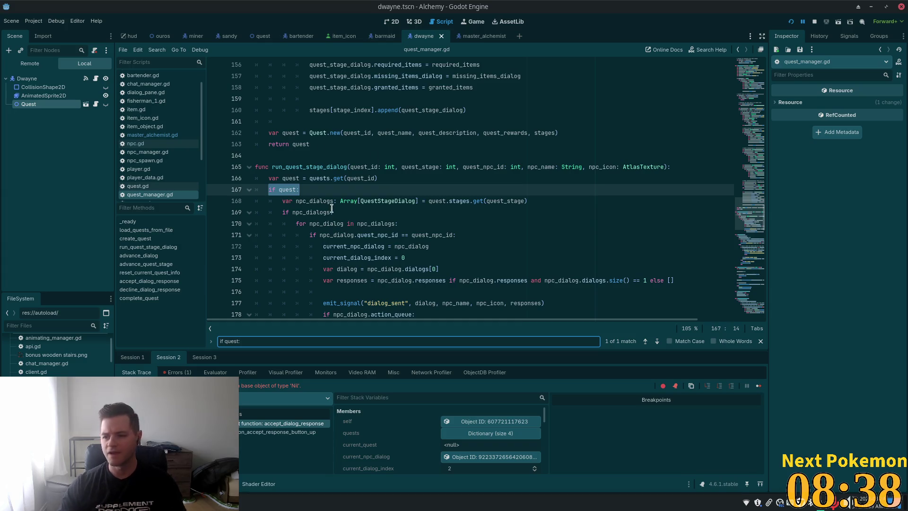
Add 'current_quest = quest' as line 170 inside the npc_dialogs check
{"action": "left_click", "coordinate": [348, 211]}
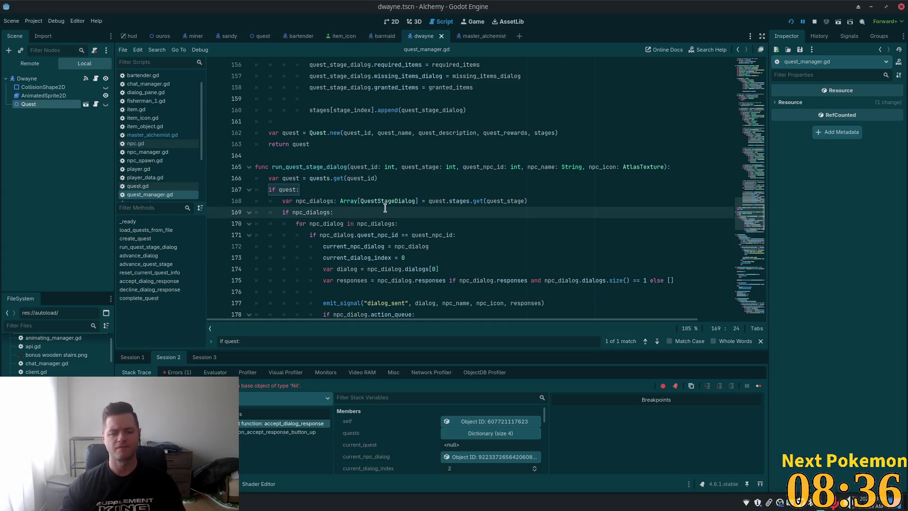
{"action": "key", "text": "Return"}
{"action": "type", "text": "current"}
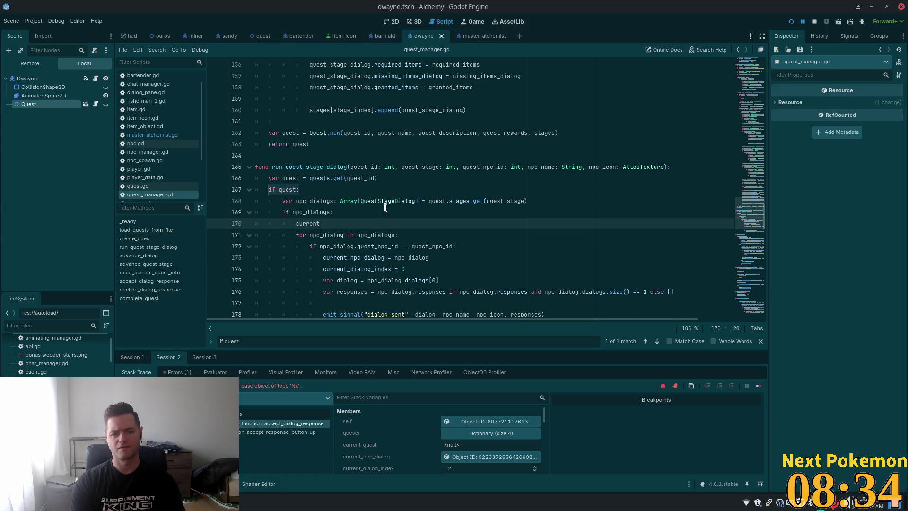
{"action": "type", "text": "_quest = quest"}
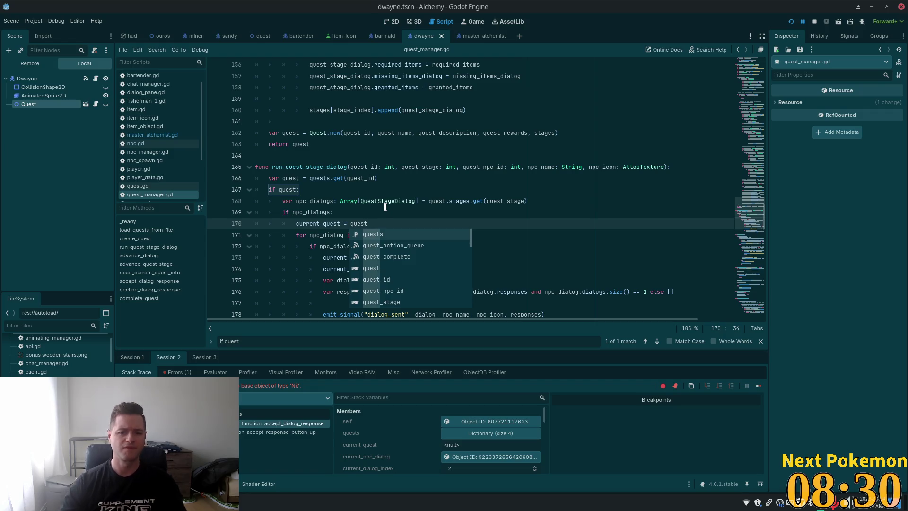
{"action": "left_click", "coordinate": [409, 201]}
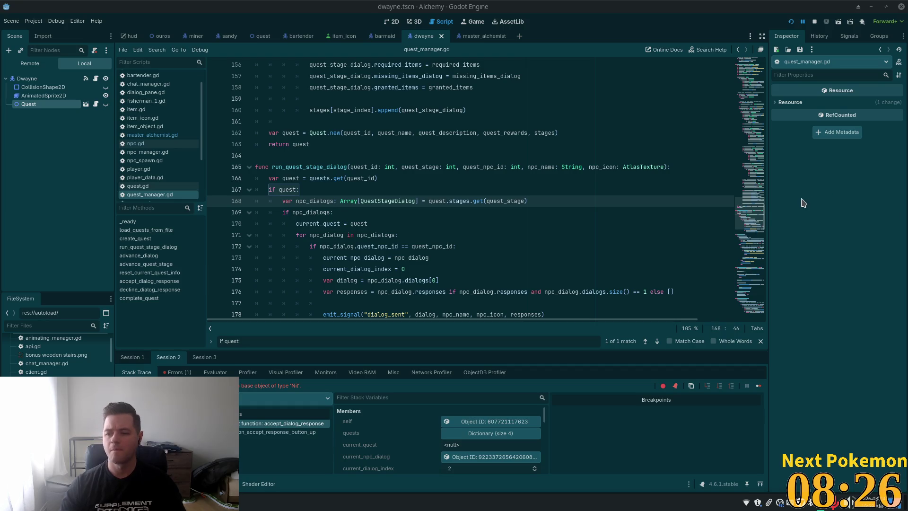
{"action": "left_click", "coordinate": [394, 133]}
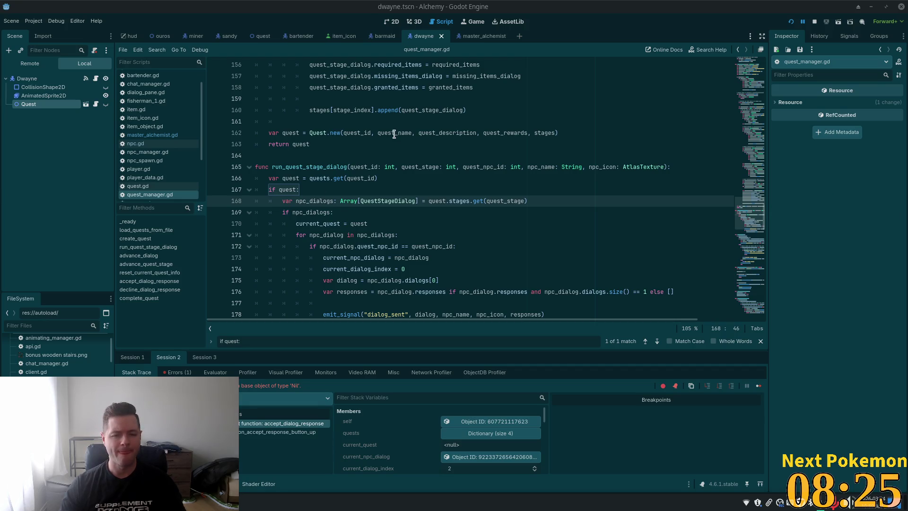
Relaunch the game and accept the Camper's request for help without a crash
{"action": "left_click", "coordinate": [789, 23]}
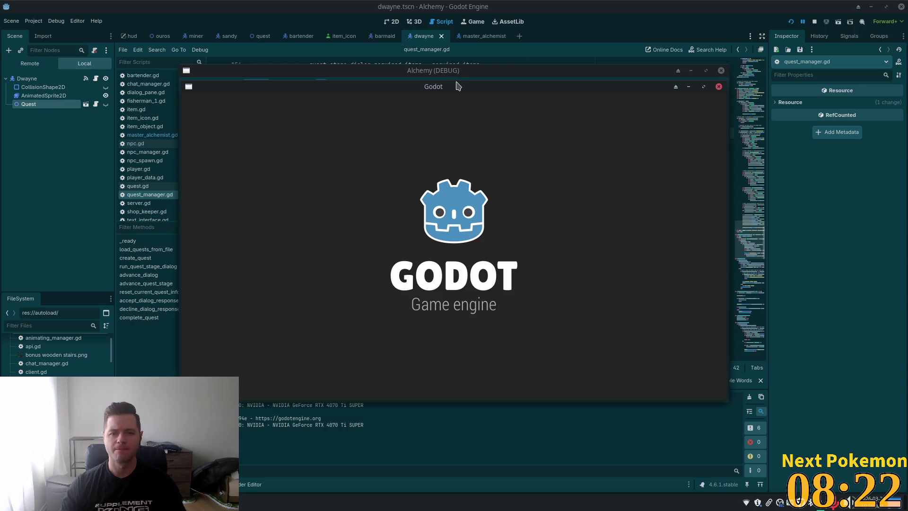
{"action": "mouse_move", "coordinate": [452, 86]}
{"action": "left_mouse_down"}
{"action": "mouse_move", "coordinate": [310, 129]}
{"action": "mouse_move", "coordinate": [528, 197]}
{"action": "mouse_move", "coordinate": [597, 153]}
{"action": "mouse_move", "coordinate": [611, 172]}
{"action": "left_mouse_up"}
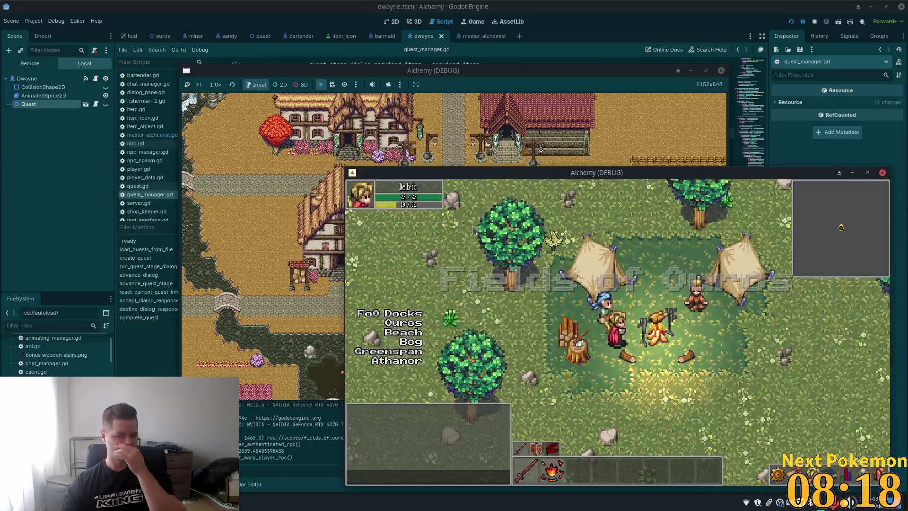
{"action": "key", "text": "s"}
{"action": "key", "text": "w"}
{"action": "left_click", "coordinate": [595, 324]}
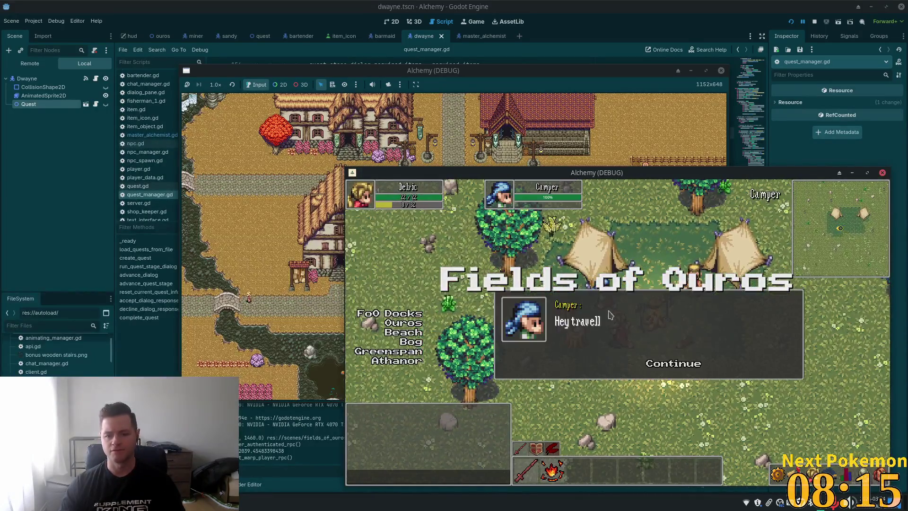
{"action": "left_click", "coordinate": [677, 366]}
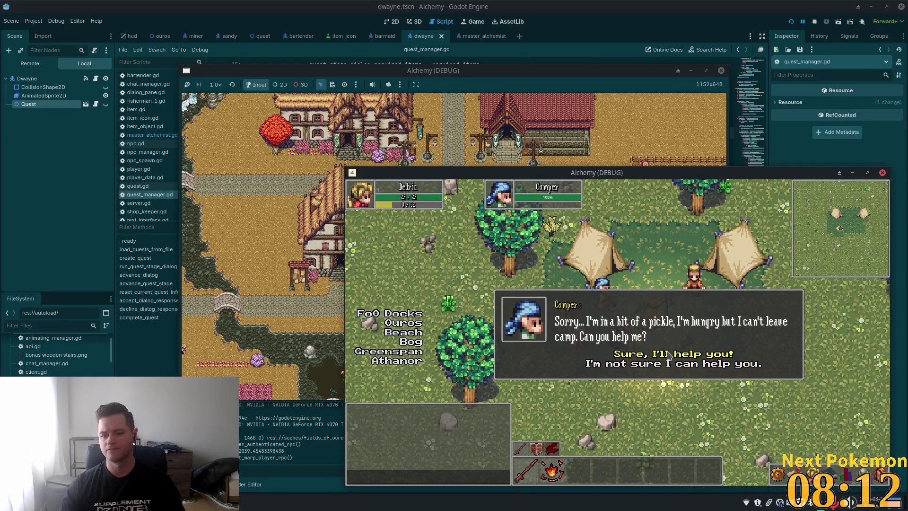
{"action": "left_click", "coordinate": [668, 356]}
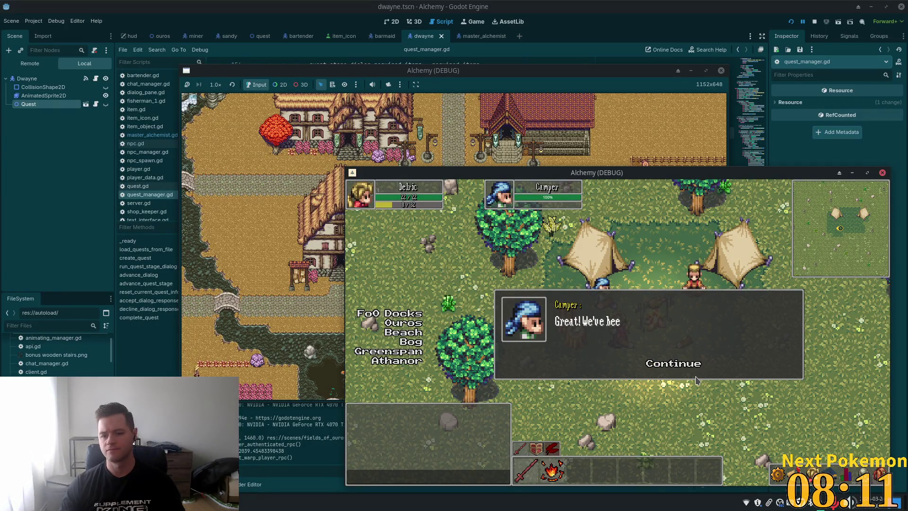
{"action": "left_click", "coordinate": [668, 364]}
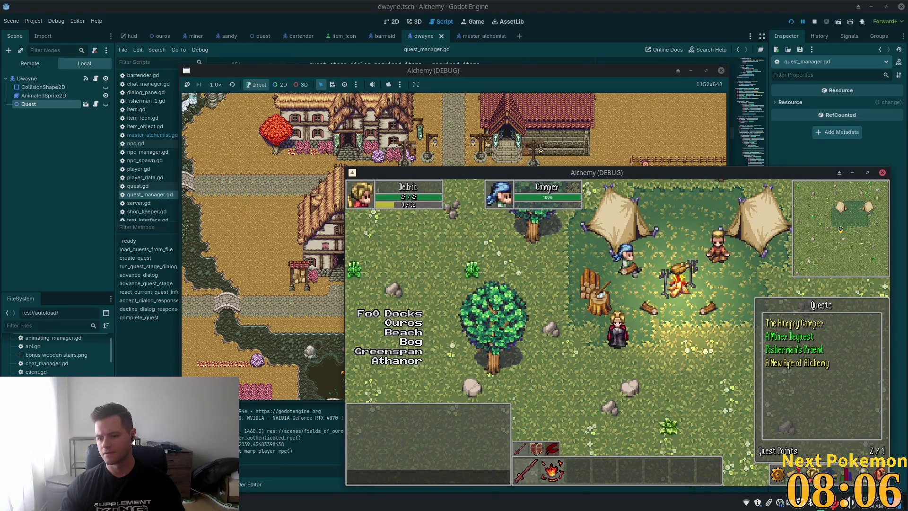
Warp the player to Ouros town and walk to the inn door
{"action": "key", "text": "Right"}
{"action": "key", "text": "Up"}
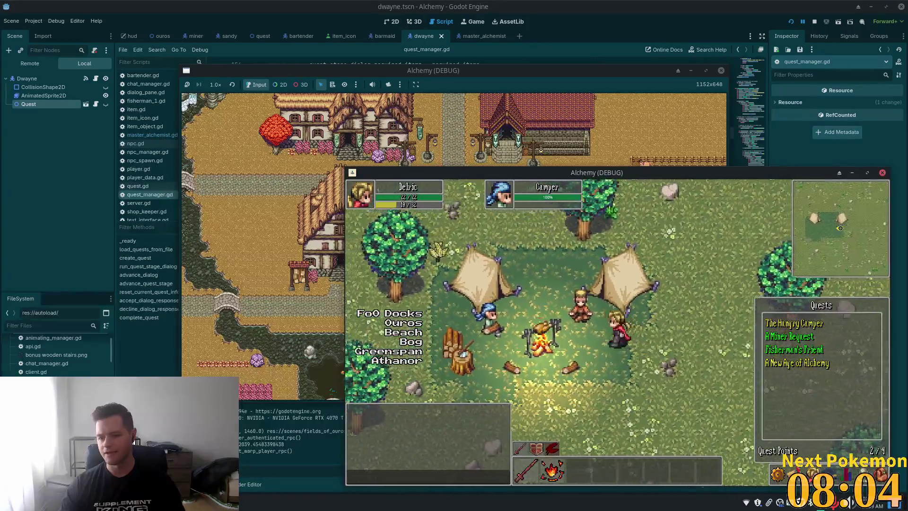
{"action": "key", "text": "Up"}
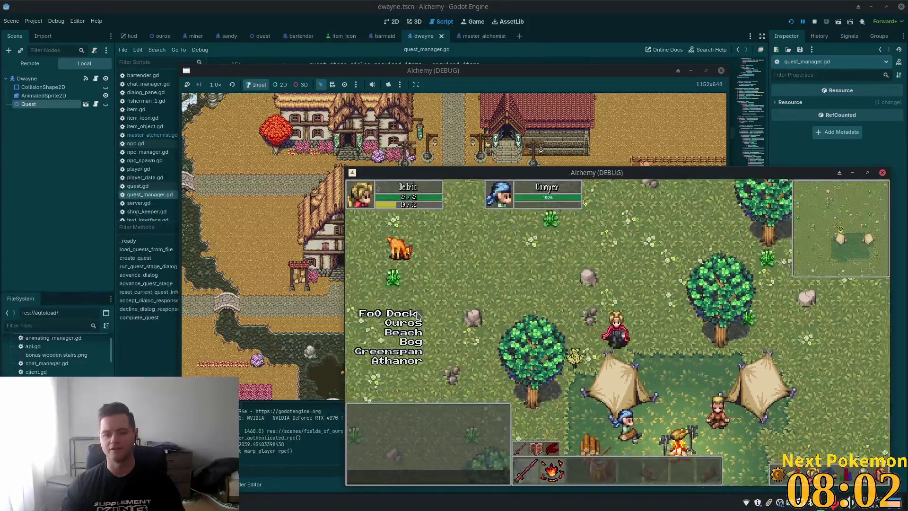
{"action": "key", "text": "Down"}
{"action": "key", "text": "Right"}
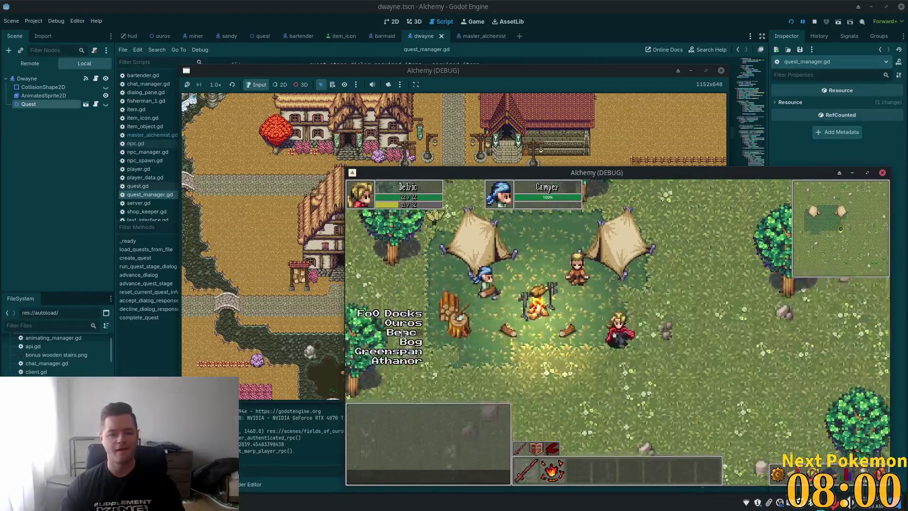
{"action": "left_click", "coordinate": [403, 323]}
{"action": "key", "text": "Up"}
{"action": "key", "text": "Left"}
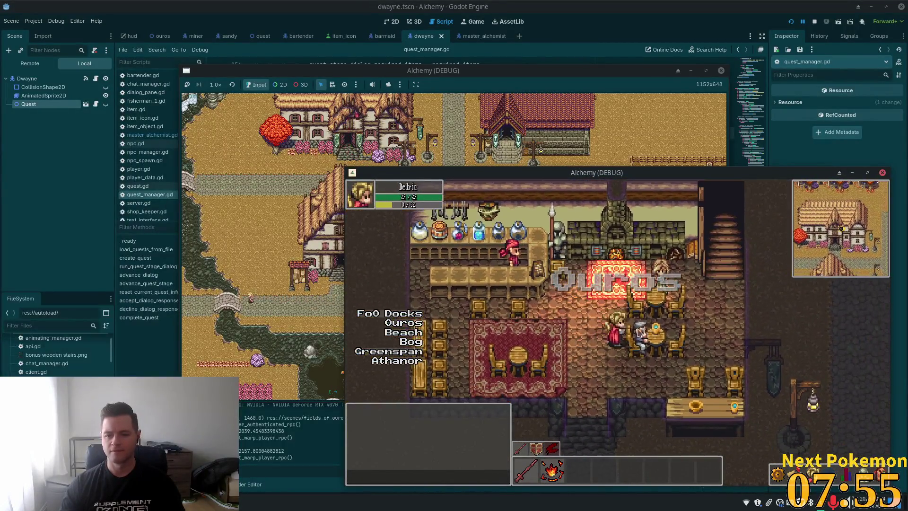
Hear Dwayne's rumor by replying 'Yeah I'm into it.', then stop the game
{"action": "left_click", "coordinate": [497, 333]}
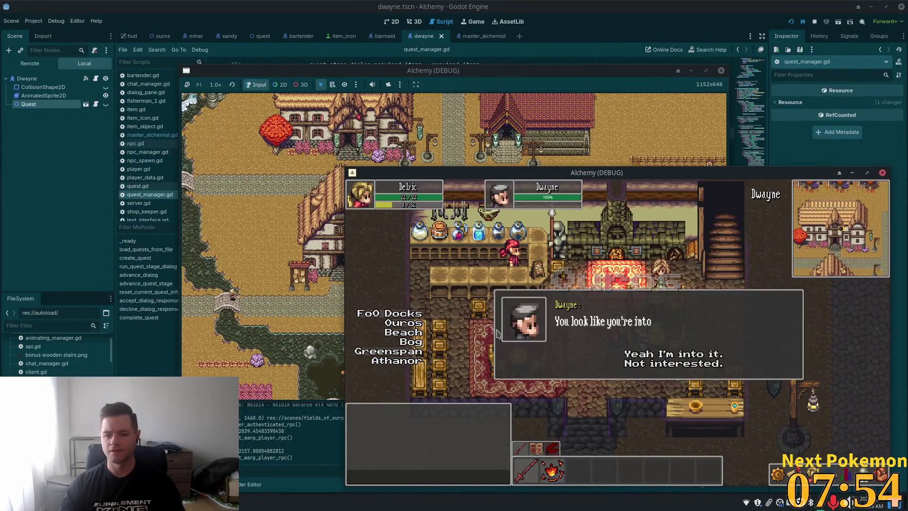
{"action": "left_click", "coordinate": [654, 360]}
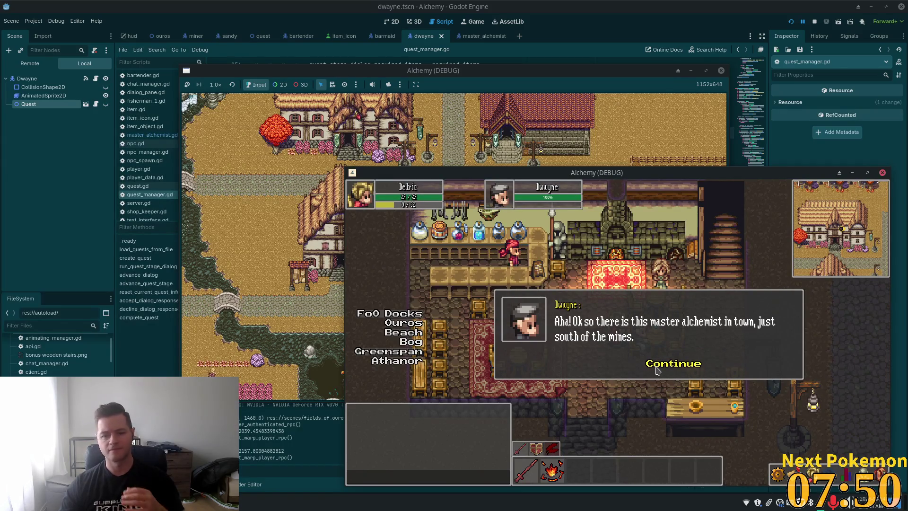
{"action": "left_click", "coordinate": [666, 367]}
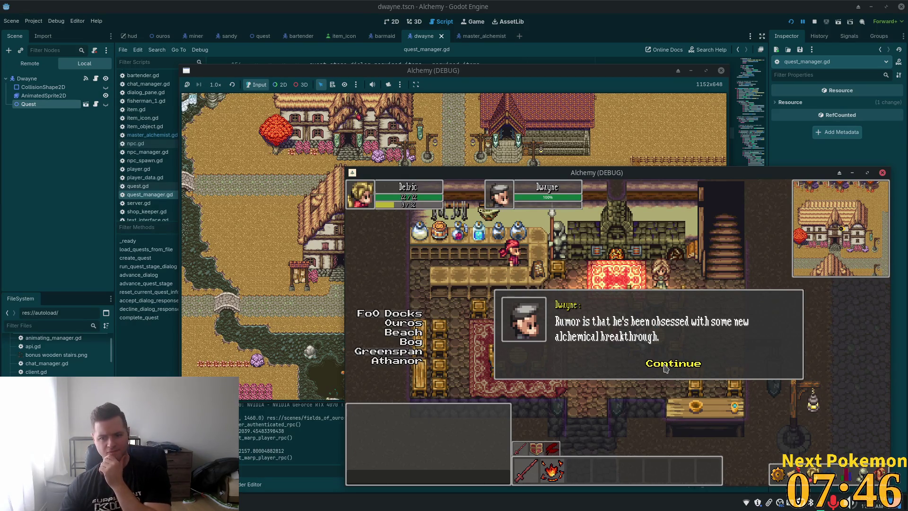
{"action": "left_click", "coordinate": [666, 368]}
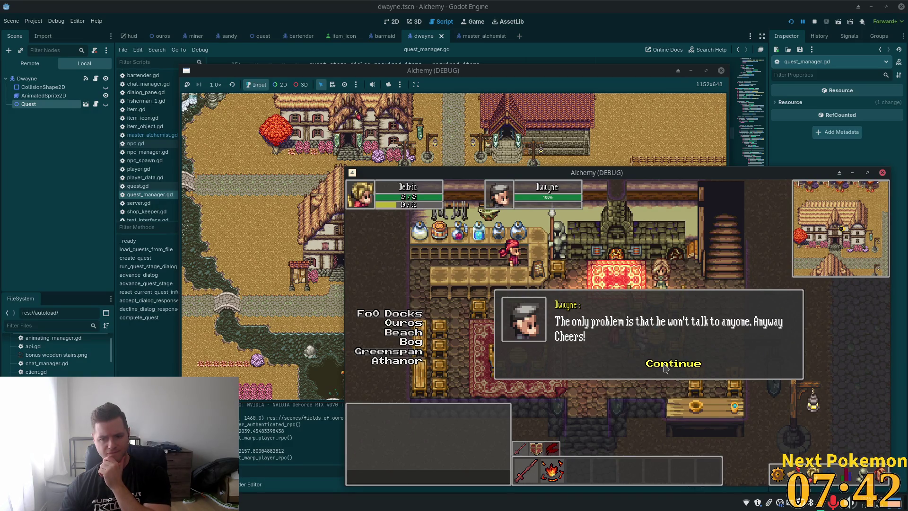
{"action": "left_click", "coordinate": [665, 367]}
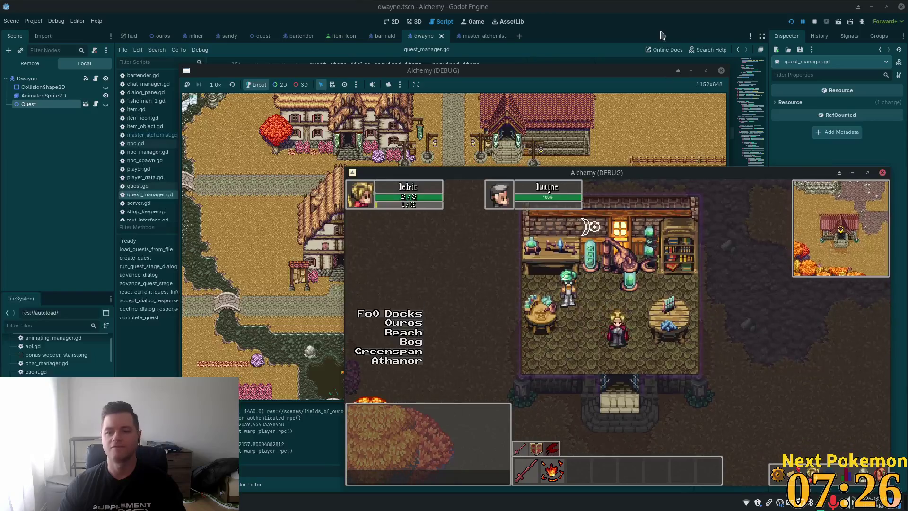
{"action": "key", "text": "F8"}
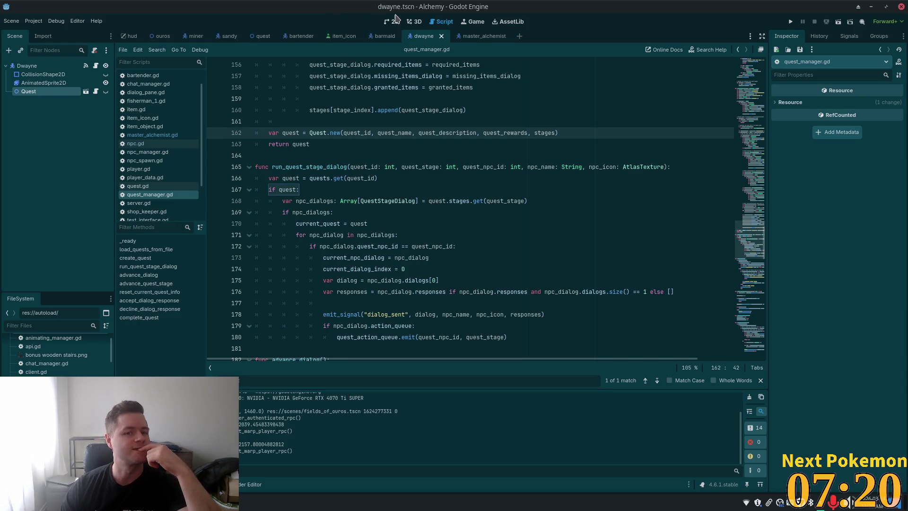
Show the master_alchemist scene in the 2D view and select the MasterAlchemist node
{"action": "left_click", "coordinate": [488, 39]}
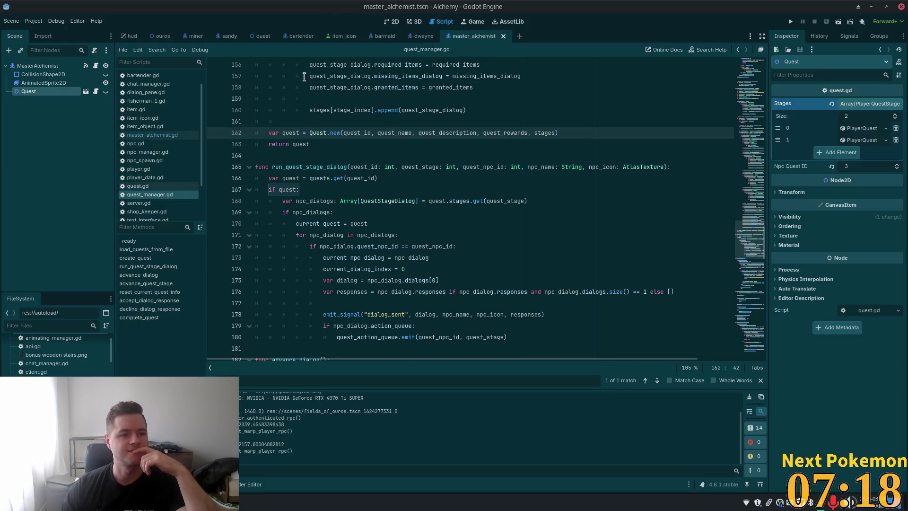
{"action": "left_click", "coordinate": [392, 21]}
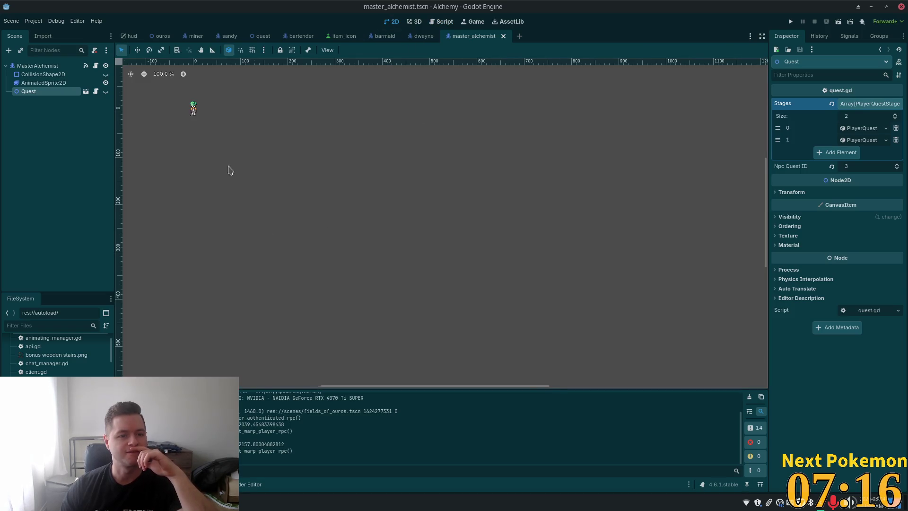
{"action": "scroll", "coordinate": [428, 313], "scroll_direction": "up", "scroll_amount": 5}
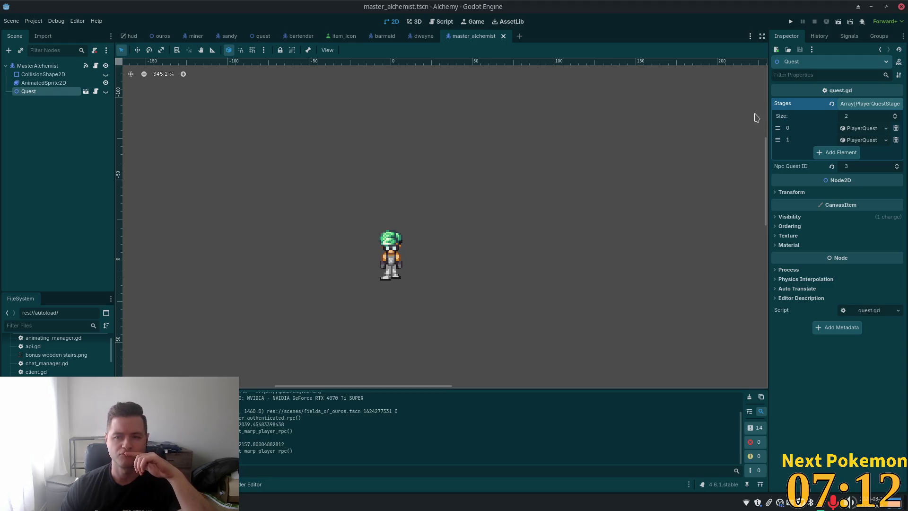
{"action": "left_click", "coordinate": [35, 67]}
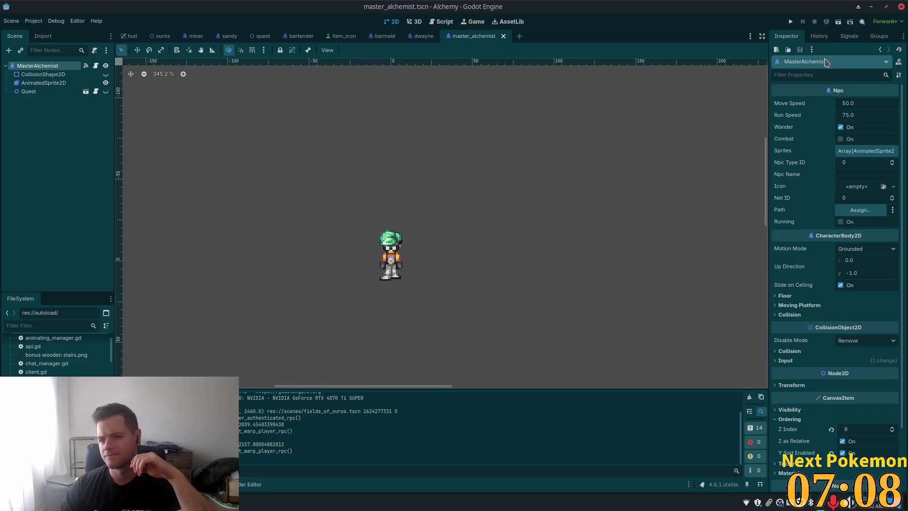
Disconnect the input_event signal from Quest's _on_input_event in the Signals list
{"action": "left_click", "coordinate": [849, 36]}
{"action": "left_click", "coordinate": [825, 83]}
{"action": "left_click", "coordinate": [892, 483]}
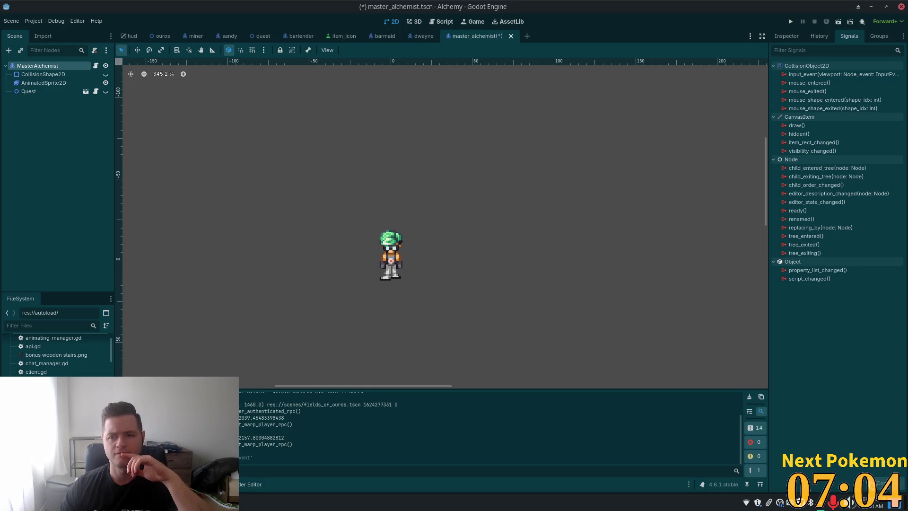
Connect input_event to the Quest node with receiver method _on_input_event
{"action": "double_click", "coordinate": [811, 75]}
{"action": "left_click", "coordinate": [401, 248]}
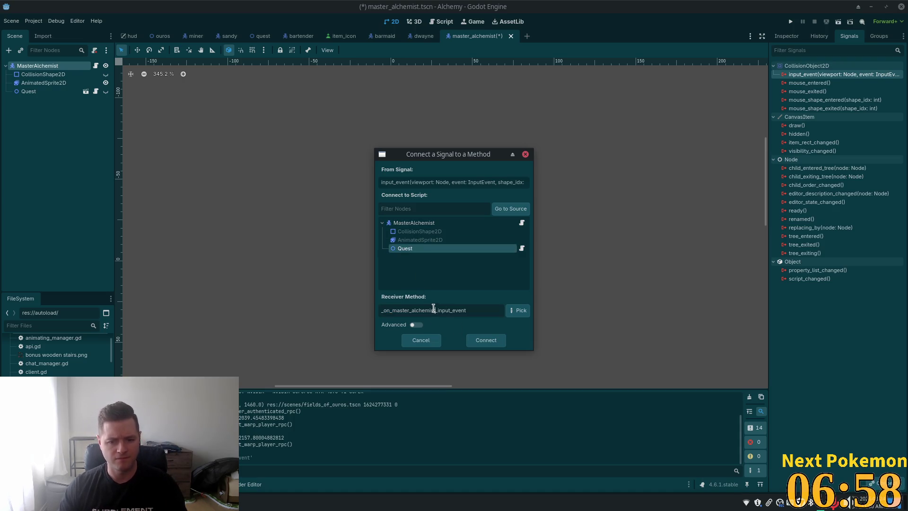
{"action": "left_click_drag", "start_coordinate": [420, 308], "coordinate": [402, 308]}
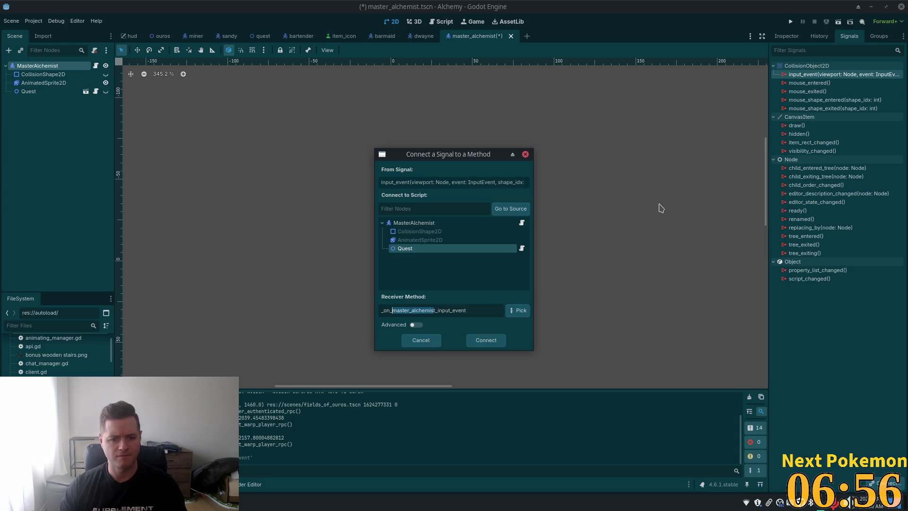
{"action": "key", "text": "BackSpace"}
{"action": "key", "text": "Delete"}
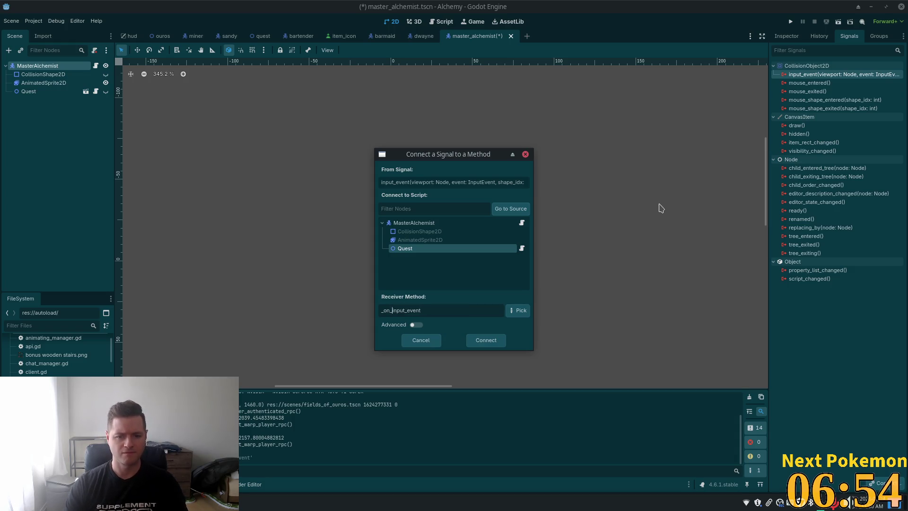
{"action": "left_click", "coordinate": [480, 340]}
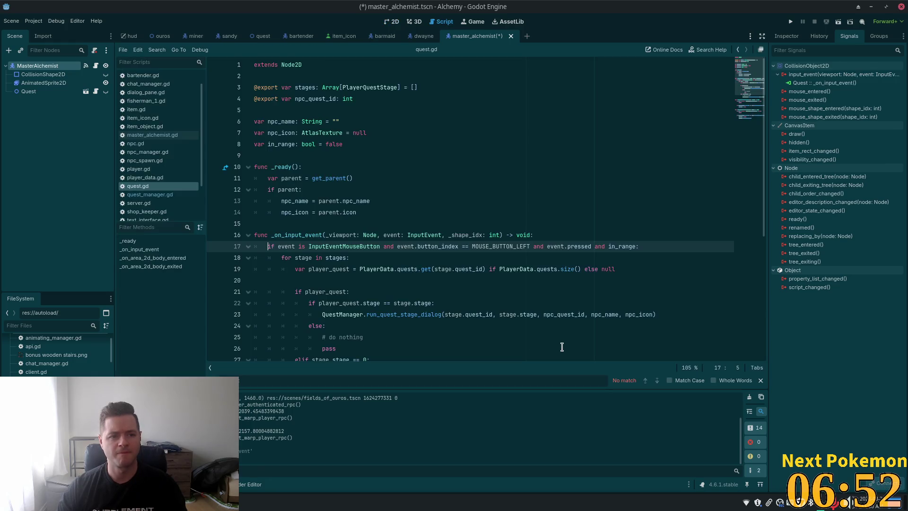
Save the scene and scroll down through quest.gd from line 12
{"action": "key", "text": "ctrl+s"}
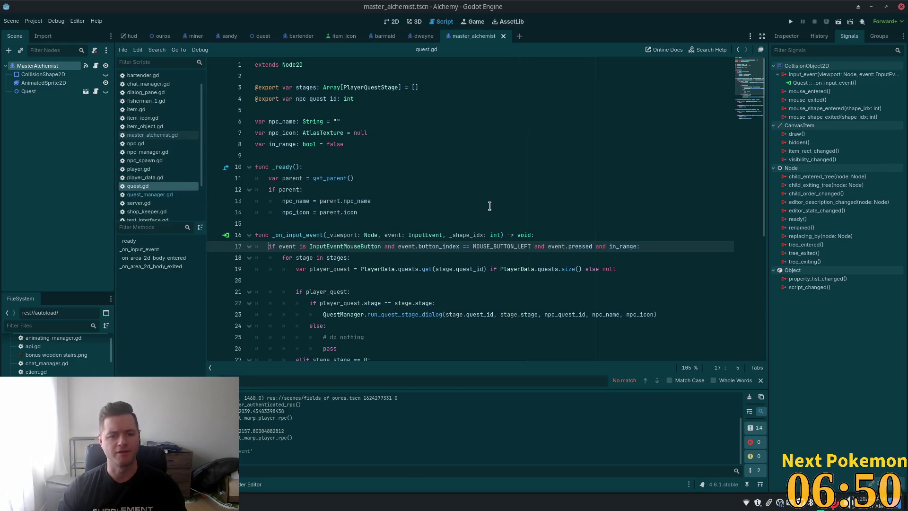
{"action": "left_click", "coordinate": [485, 189]}
{"action": "scroll", "coordinate": [486, 194], "scroll_direction": "down", "scroll_amount": 2}
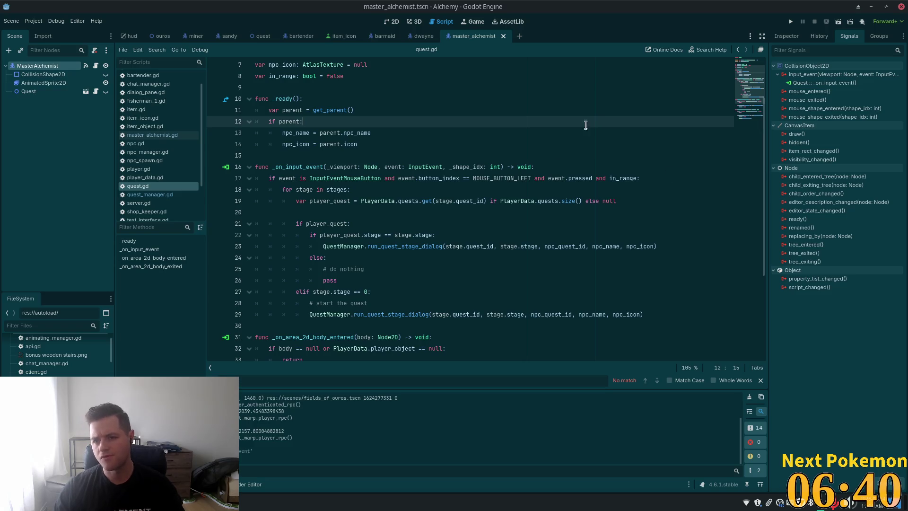
Inspect the Quest node's first stage in the Inspector, showing Quest ID 3 and Stage 2
{"action": "left_click", "coordinate": [52, 92]}
{"action": "left_click", "coordinate": [786, 36]}
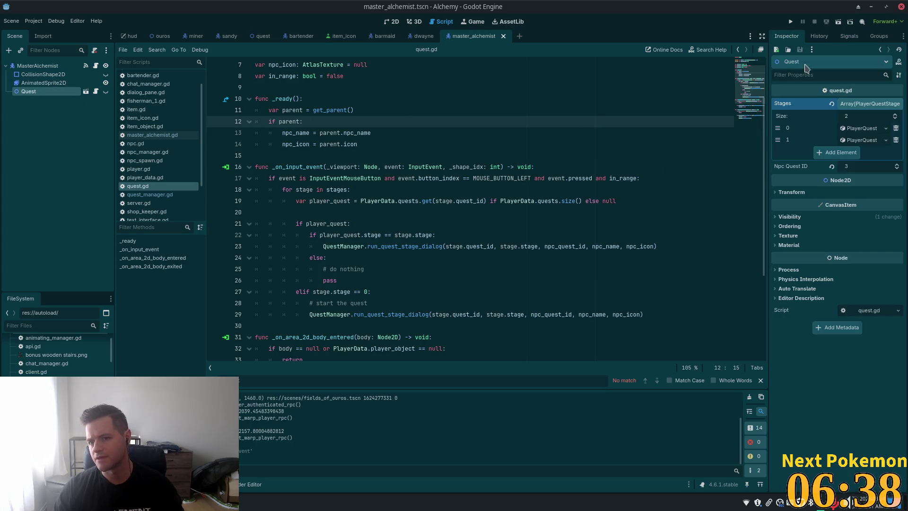
{"action": "left_click", "coordinate": [862, 128]}
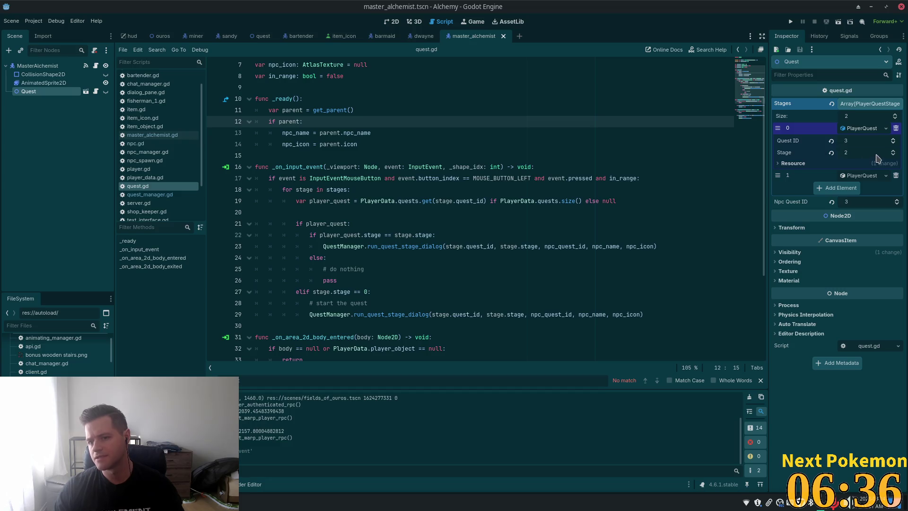
{"action": "key", "text": "alt+Tab"}
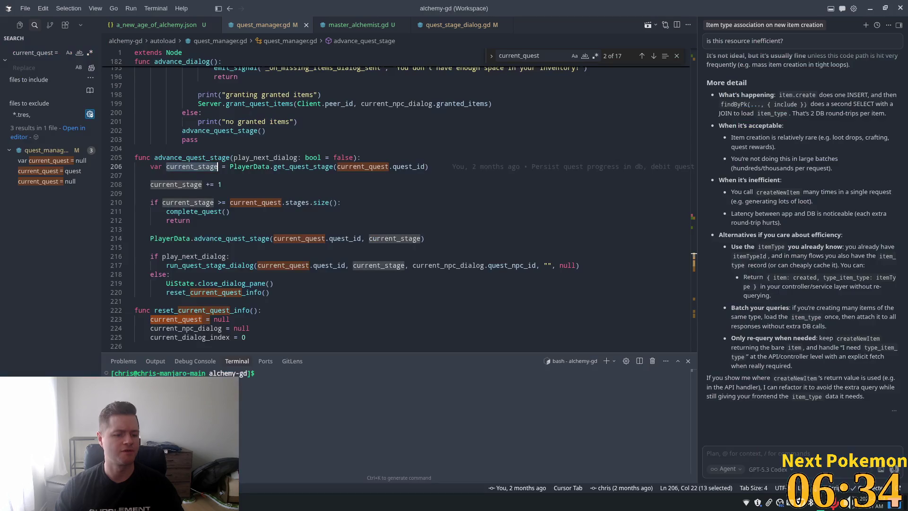
{"action": "key", "text": "alt+Tab"}
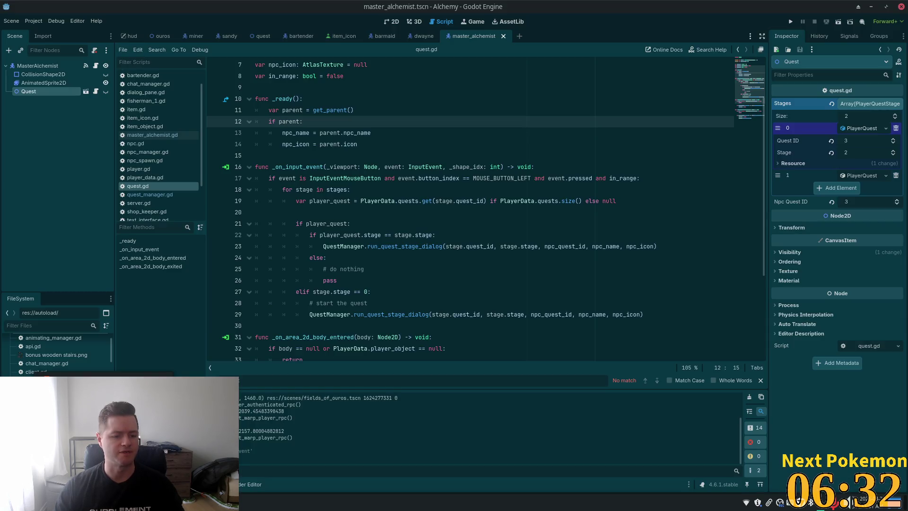
{"action": "key", "text": "alt+Tab"}
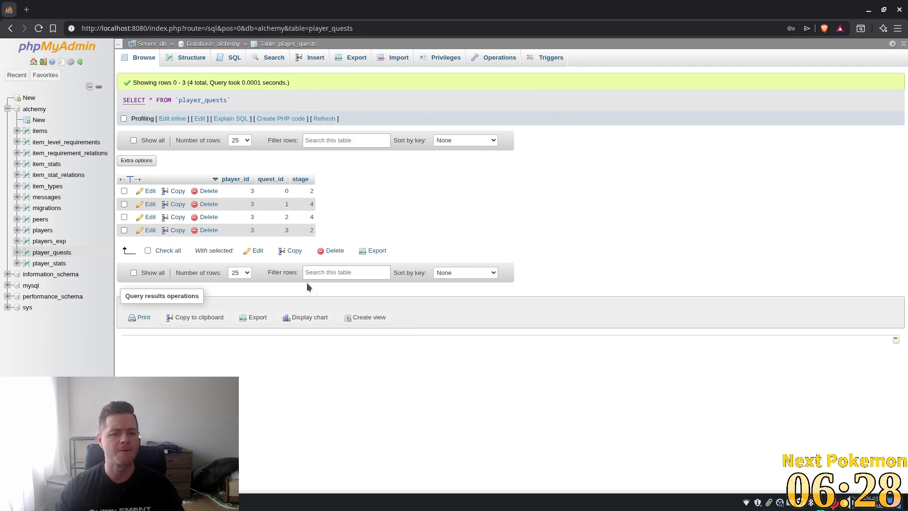
{"action": "key", "text": "alt+Tab"}
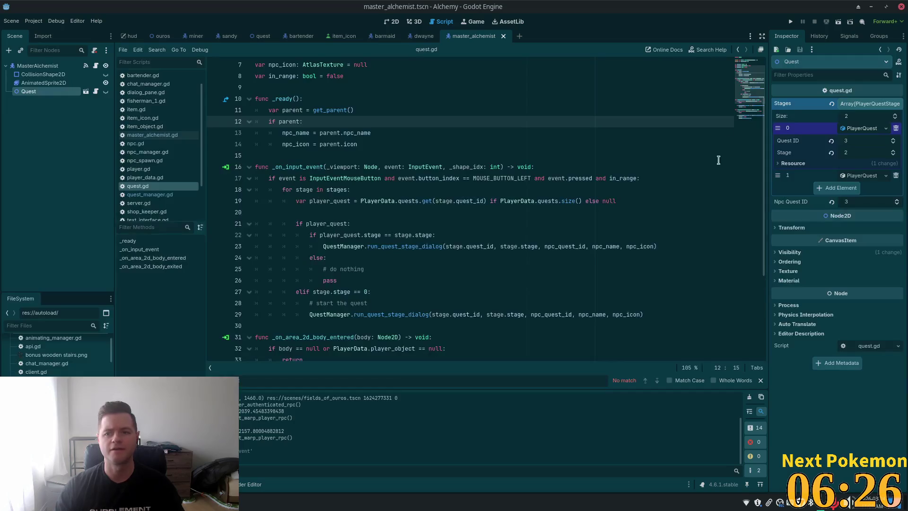
Select the MasterAlchemist node and expand its Input settings to confirm Pickable is On
{"action": "left_click", "coordinate": [38, 66]}
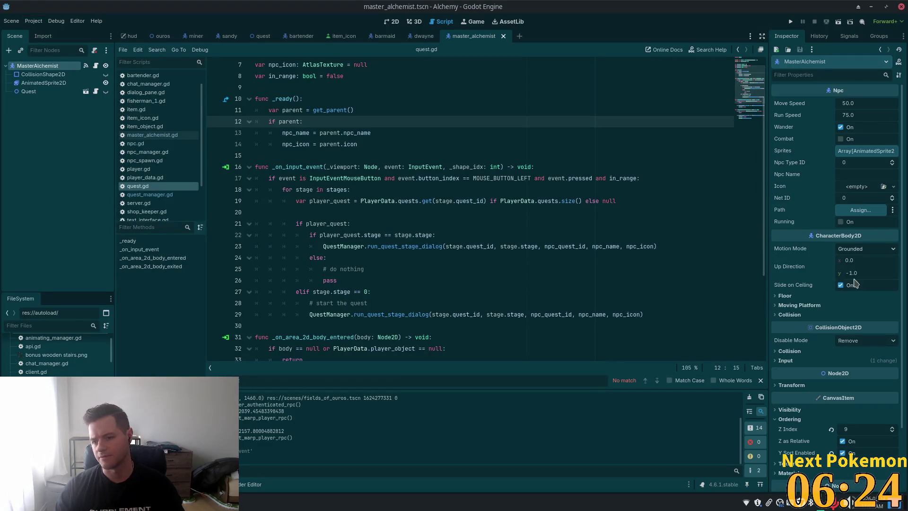
{"action": "left_click", "coordinate": [808, 362]}
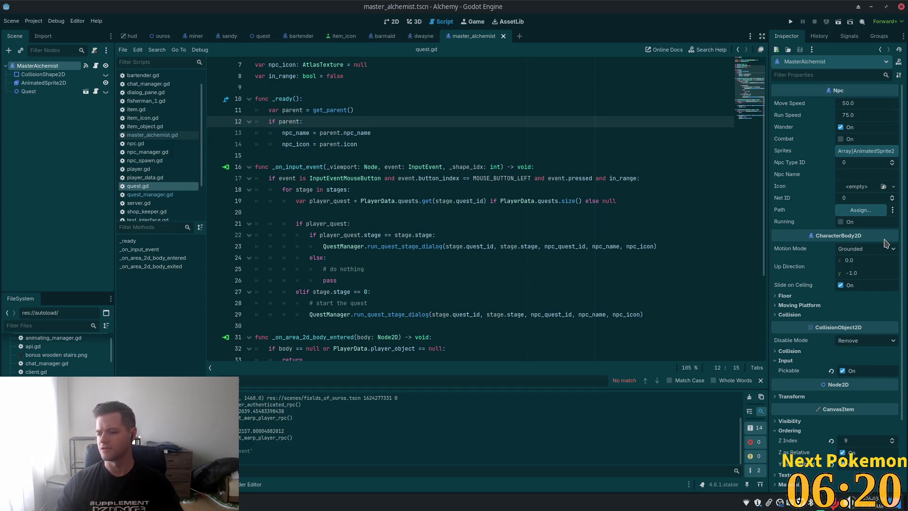
{"action": "mouse_move", "coordinate": [886, 243]}
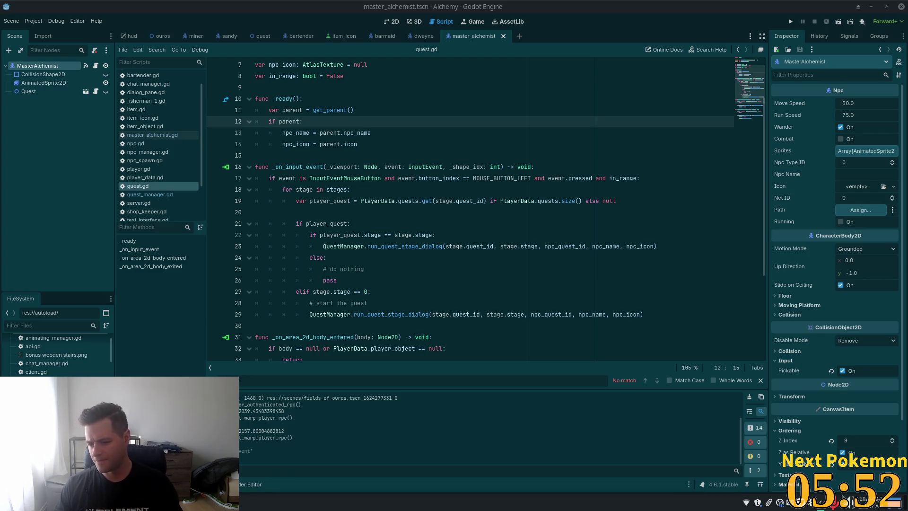
Switch the system sound output to the AD103 HDMI device
{"action": "left_click", "coordinate": [852, 503]}
{"action": "mouse_move", "coordinate": [776, 392]}
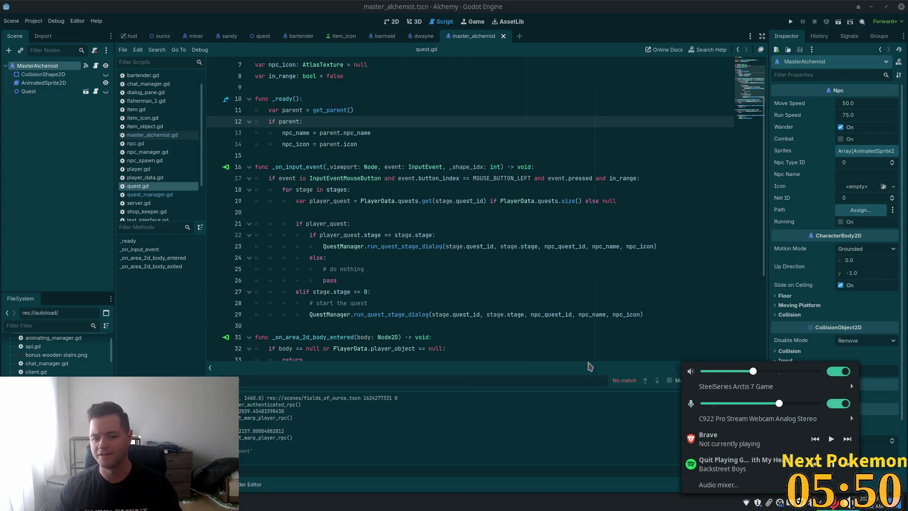
{"action": "left_click", "coordinate": [639, 388]}
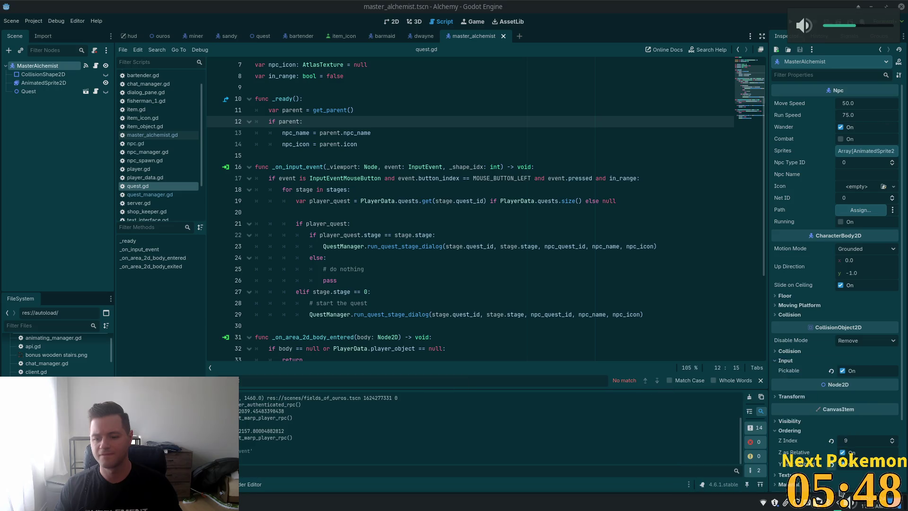
Choose a different audio output device and bring the Google Images browser into view
{"action": "left_click", "coordinate": [849, 502]}
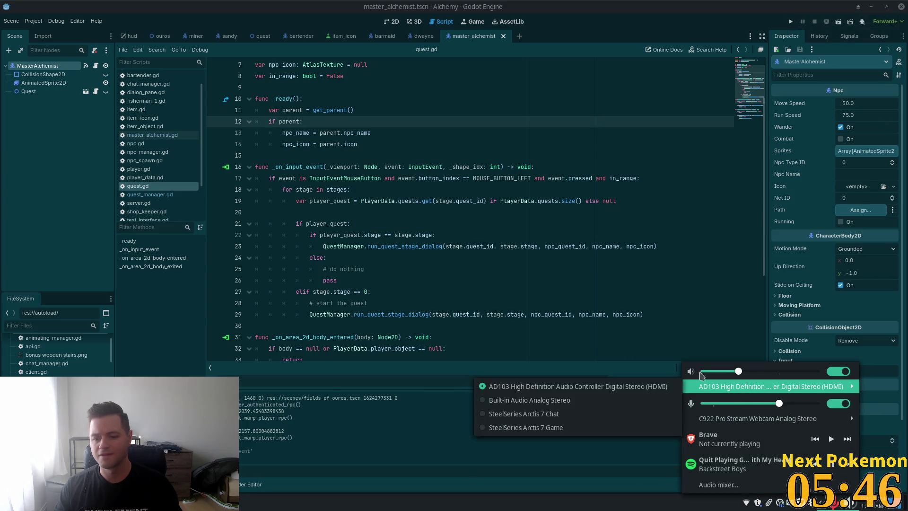
{"action": "left_click", "coordinate": [703, 390]}
{"action": "left_click", "coordinate": [623, 388]}
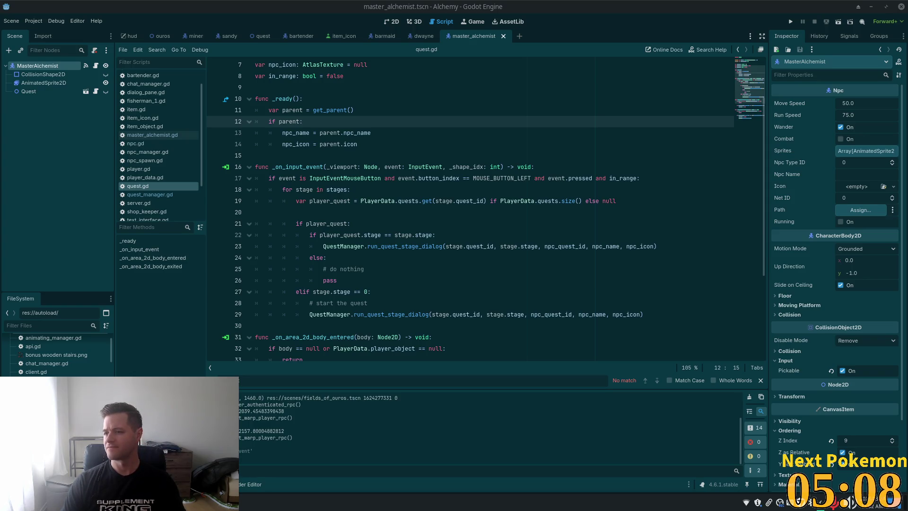
{"action": "mouse_move", "coordinate": [907, 59]}
{"action": "left_mouse_down"}
{"action": "mouse_move", "coordinate": [401, 58]}
{"action": "mouse_move", "coordinate": [397, 2]}
{"action": "left_mouse_up"}
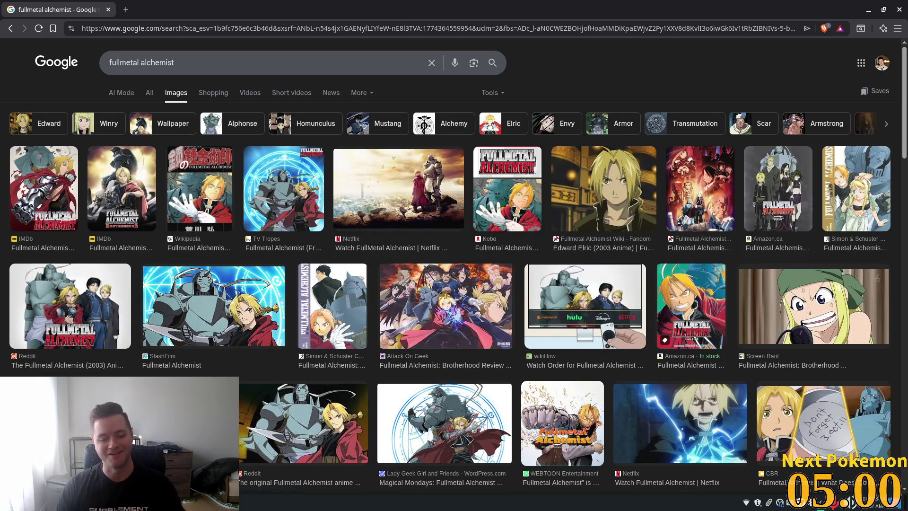
Return to Godot and run the Alchemy project with F5
{"action": "key", "text": "alt+Tab"}
{"action": "key", "text": "F5"}
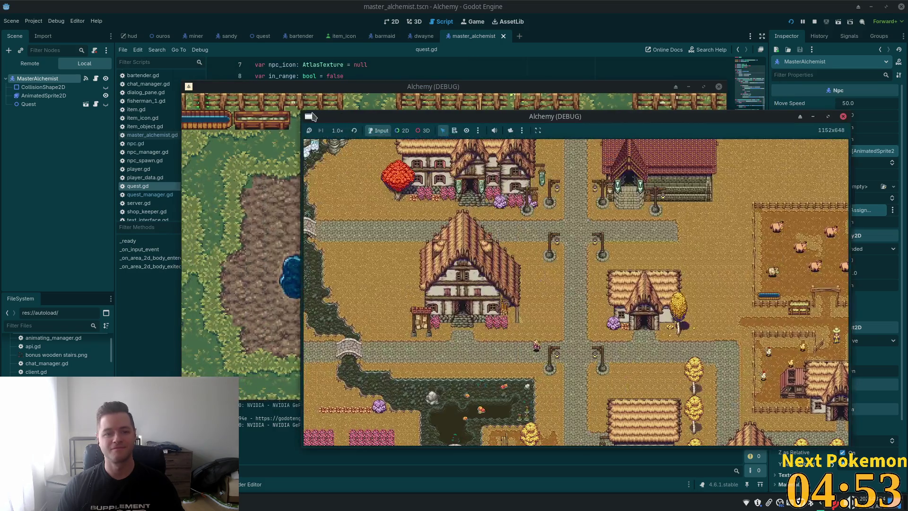
Bring the first Alchemy debug window forward and walk the player downward
{"action": "right_click", "coordinate": [312, 117]}
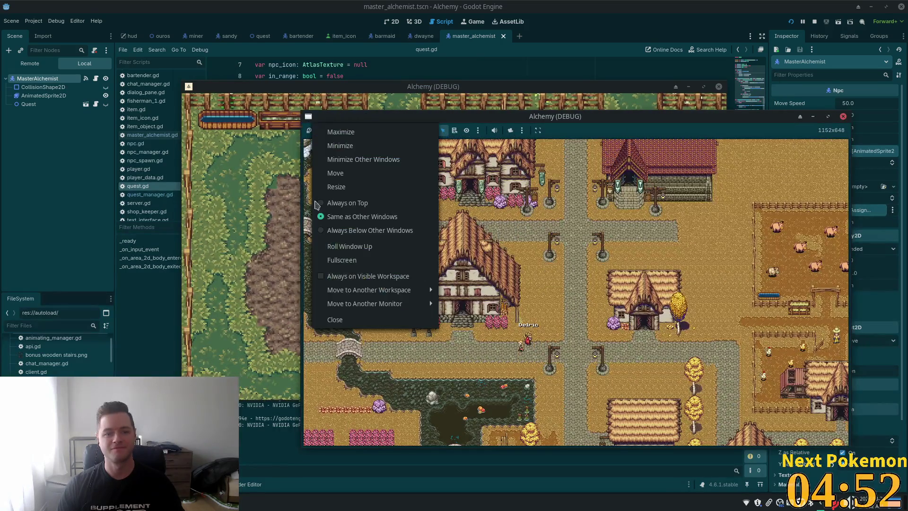
{"action": "left_click", "coordinate": [320, 283]}
{"action": "key", "text": "Down"}
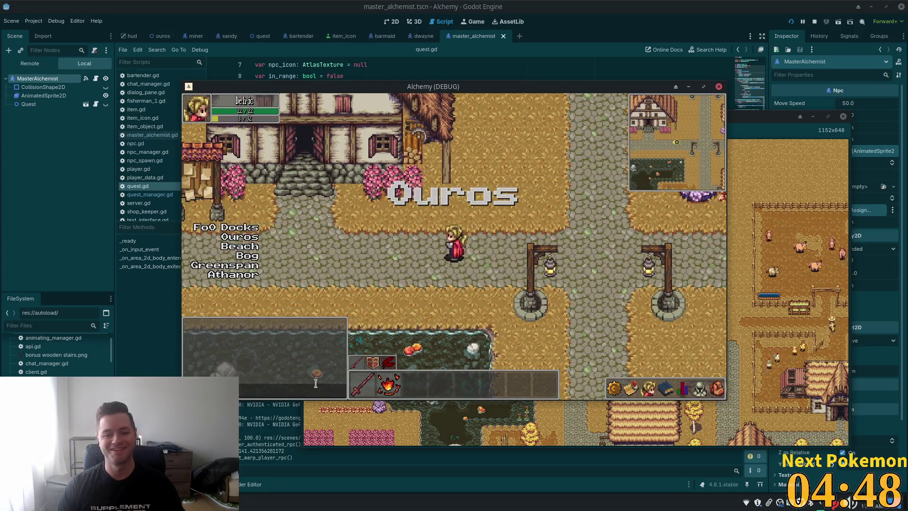
Return to the fullmetal alchemist Google Images results from the taskbar
{"action": "key", "text": "alt+Tab"}
{"action": "key", "text": "alt+Tab"}
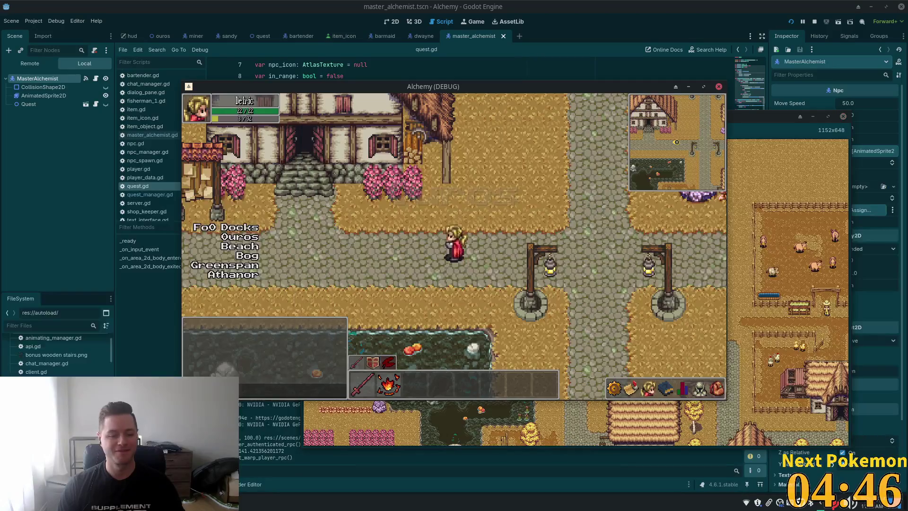
{"action": "left_click", "coordinate": [223, 502]}
{"action": "left_click", "coordinate": [258, 468]}
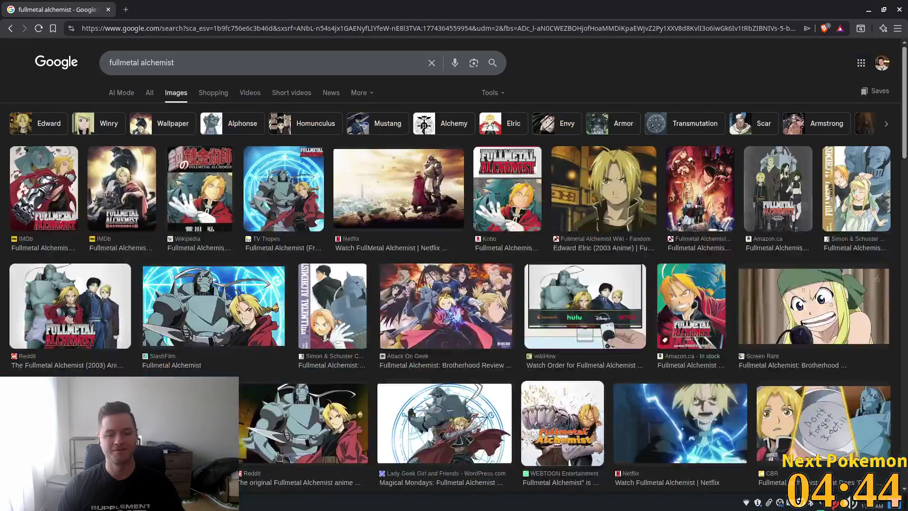
Preview the Edward Elric, IMDb poster and Wikipedia manga cover images, then close the search tab
{"action": "left_click", "coordinate": [634, 185]}
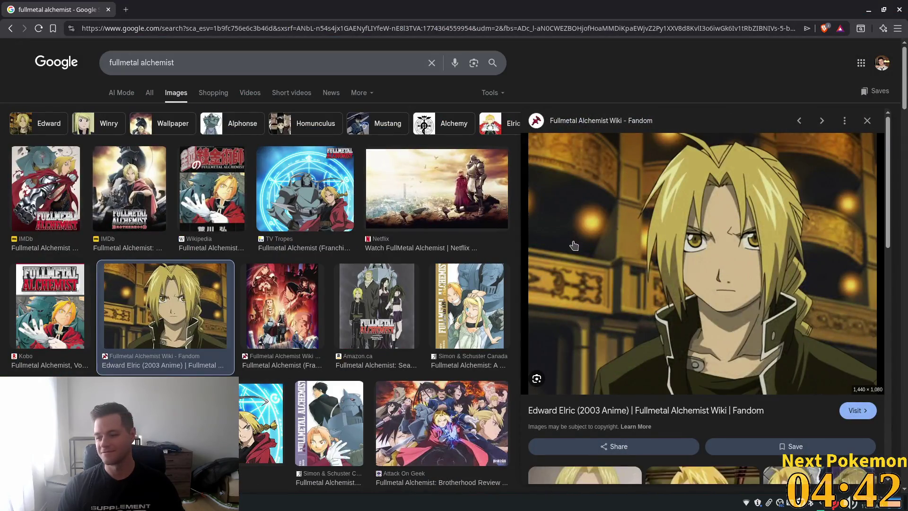
{"action": "left_click", "coordinate": [59, 196]}
{"action": "left_click", "coordinate": [217, 188]}
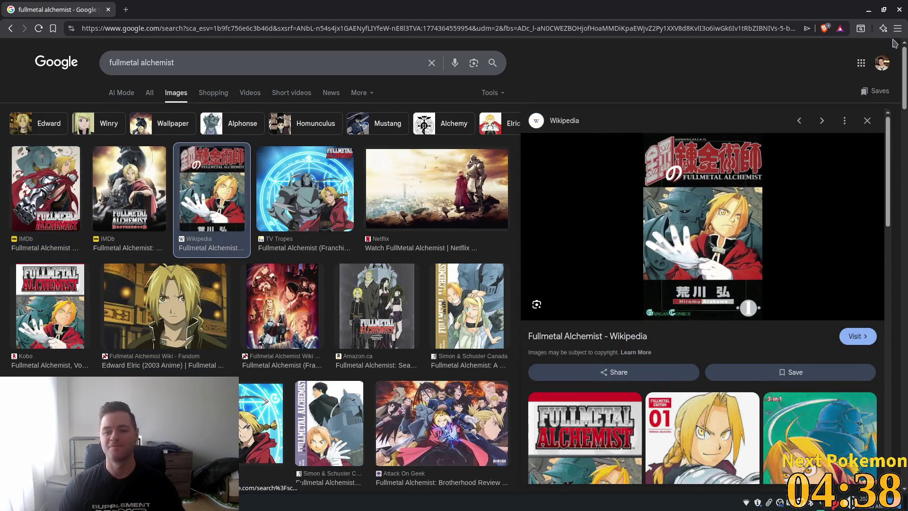
{"action": "left_click", "coordinate": [108, 10]}
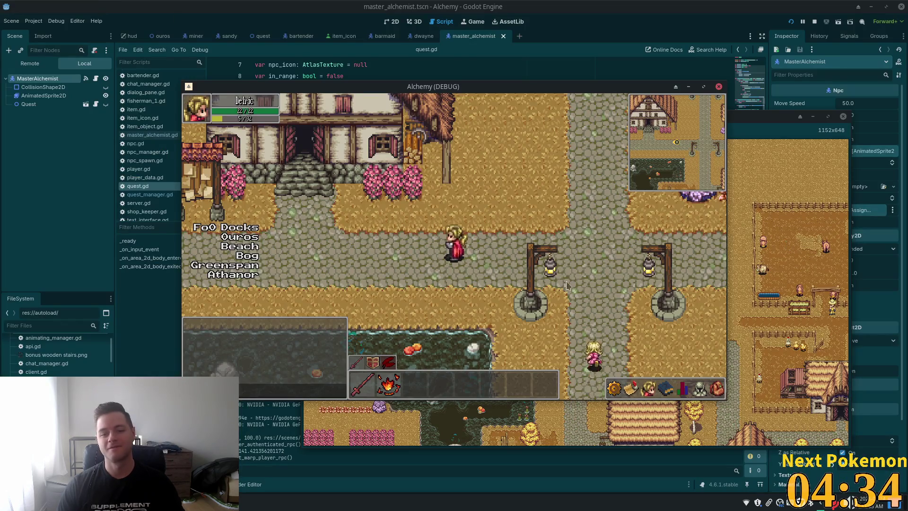
Walk the player across the bridge into the alchemist's shop to the green-haired NPC, then return to quest.gd
{"action": "key", "text": "Left"}
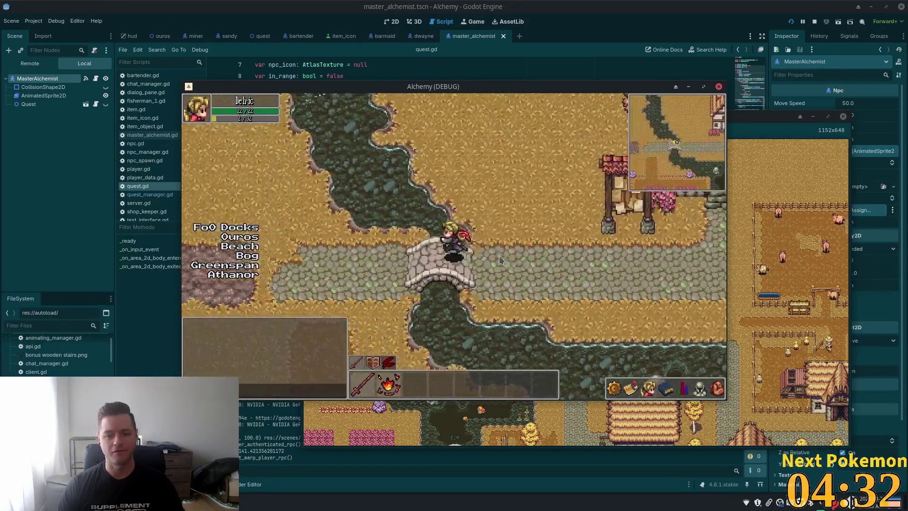
{"action": "key", "text": "Down"}
{"action": "key", "text": "Left"}
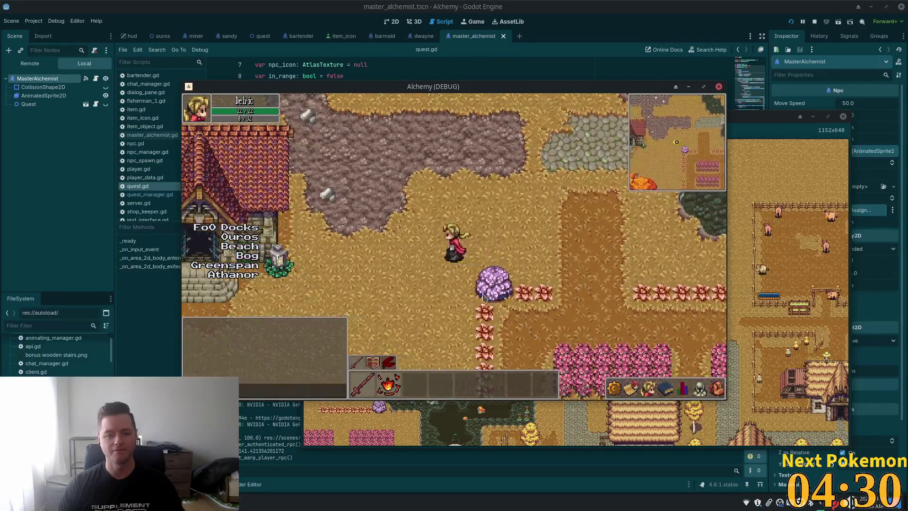
{"action": "key", "text": "Left"}
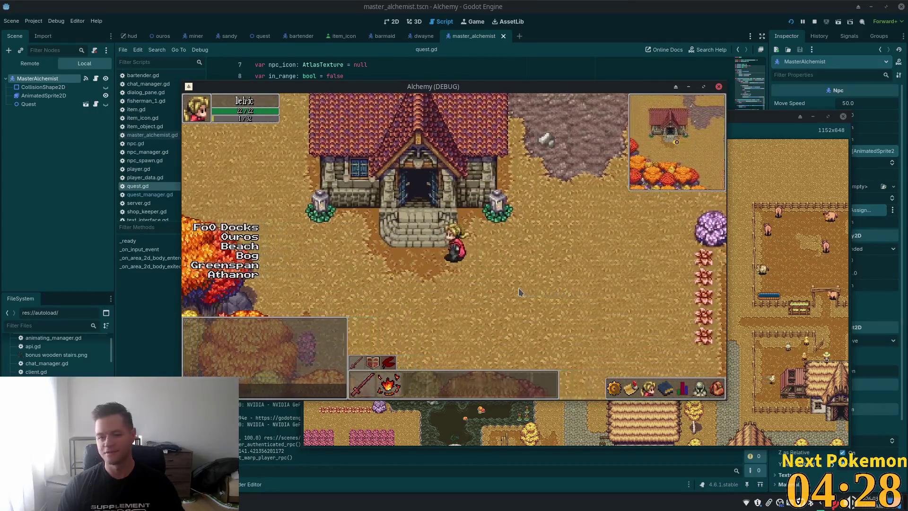
{"action": "key", "text": "Up"}
{"action": "key", "text": "Up"}
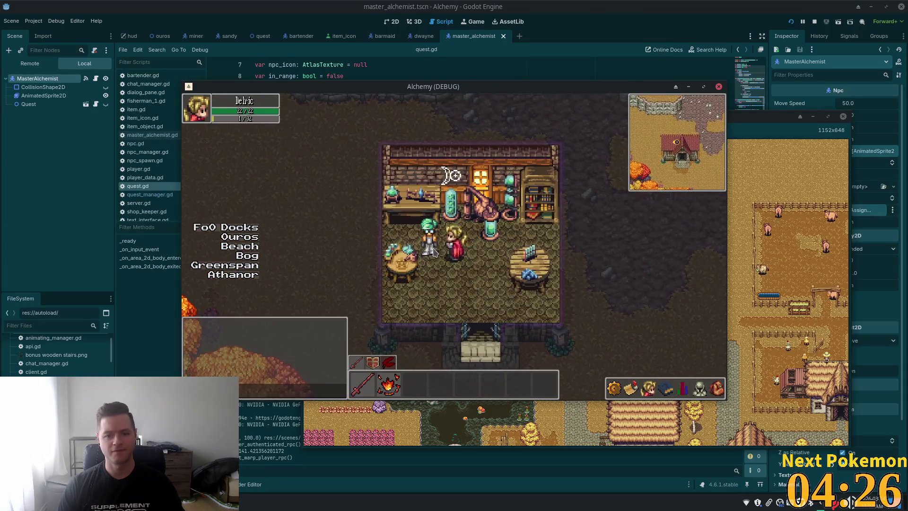
{"action": "key", "text": "Up"}
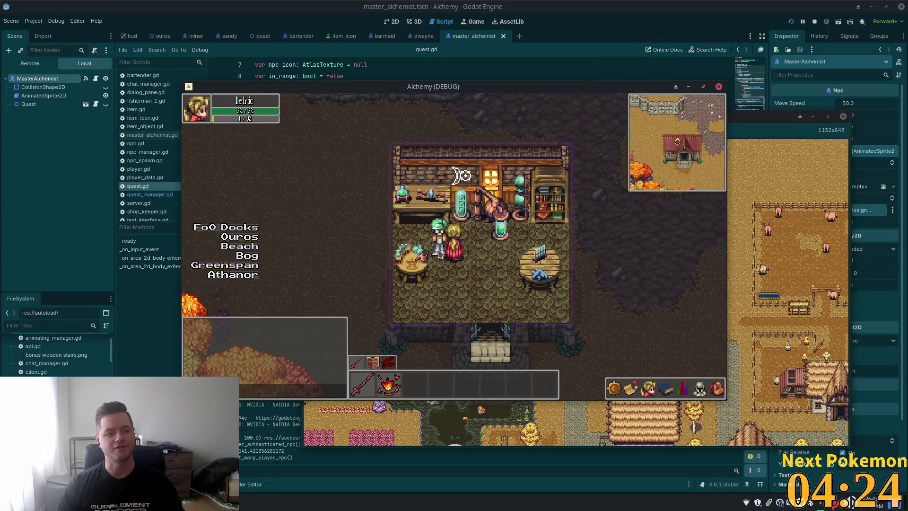
{"action": "left_click", "coordinate": [440, 253]}
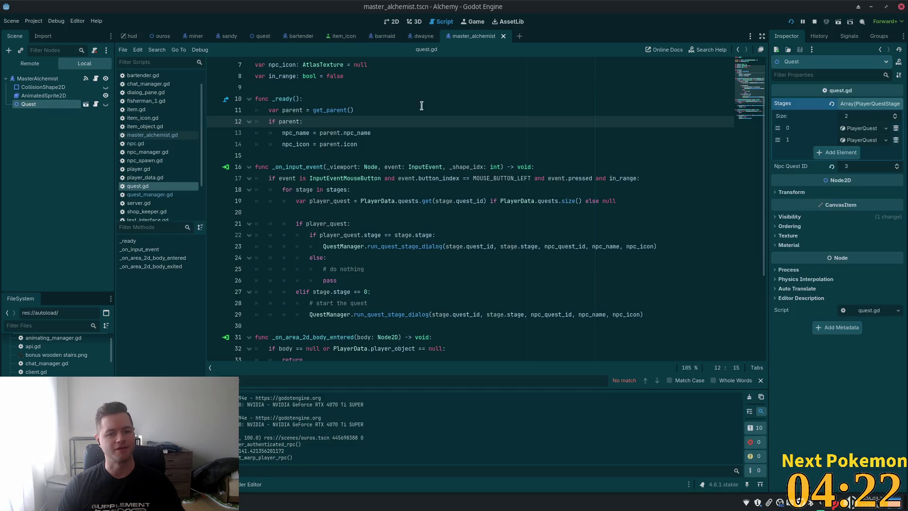
Review _on_input_event's mouse-click check and MasterAlchemist's signal connections, then open the dwayne scene
{"action": "left_click", "coordinate": [575, 168]}
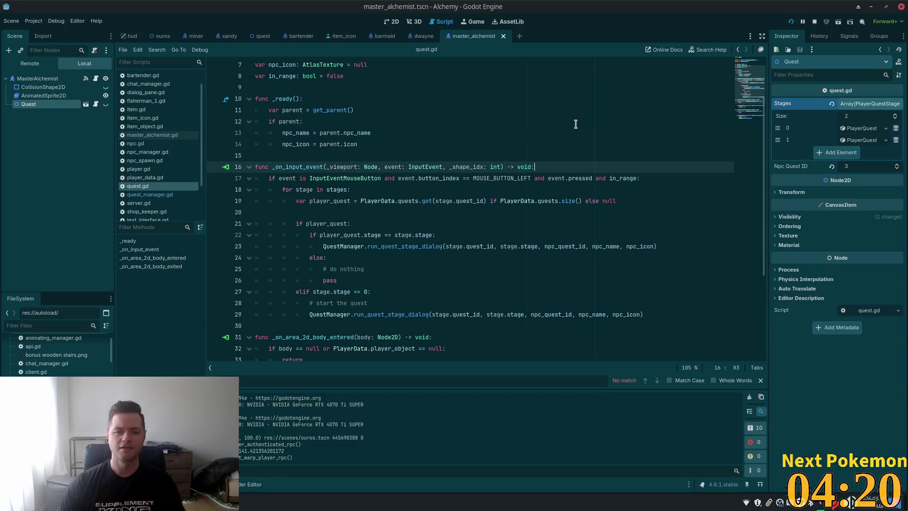
{"action": "left_click", "coordinate": [638, 182]}
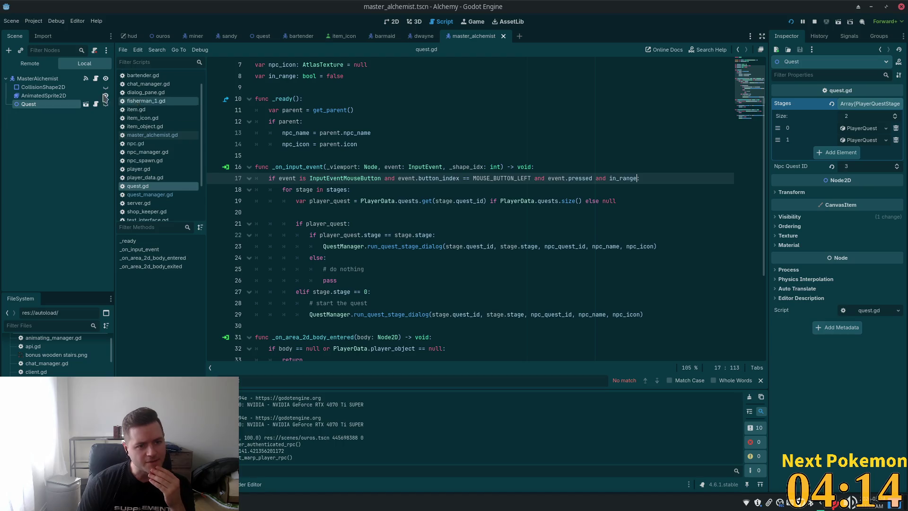
{"action": "left_click", "coordinate": [37, 78]}
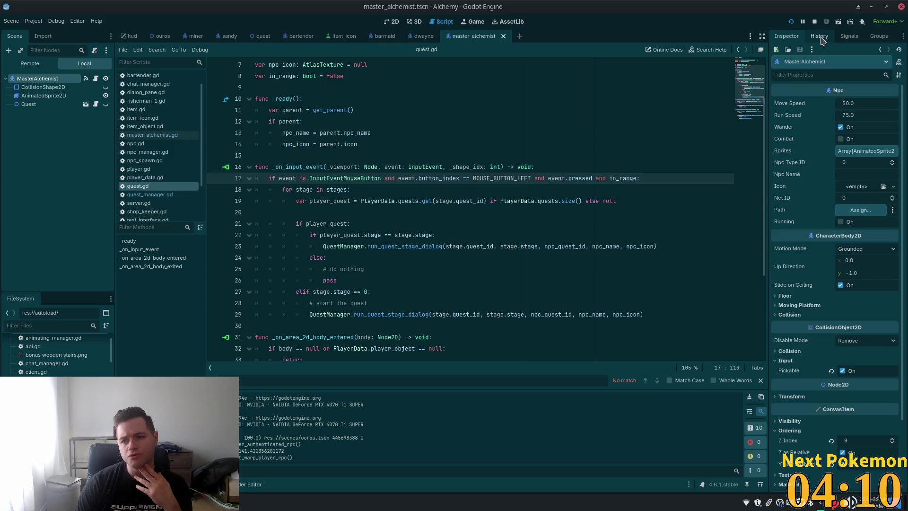
{"action": "left_click", "coordinate": [849, 36]}
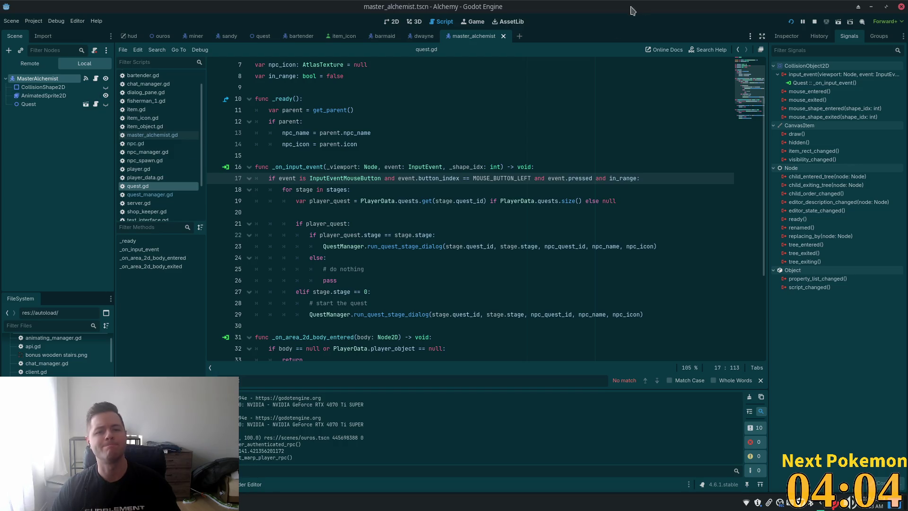
{"action": "left_click", "coordinate": [416, 38]}
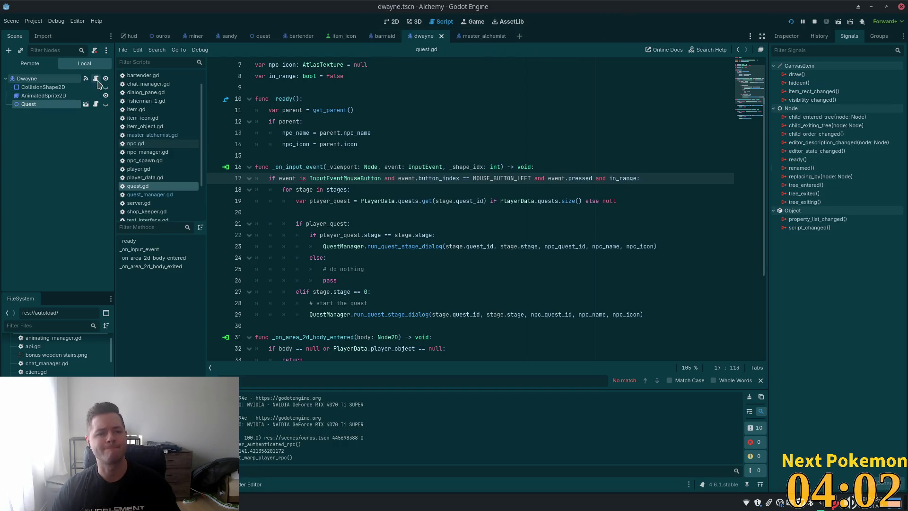
{"action": "left_click", "coordinate": [30, 78]}
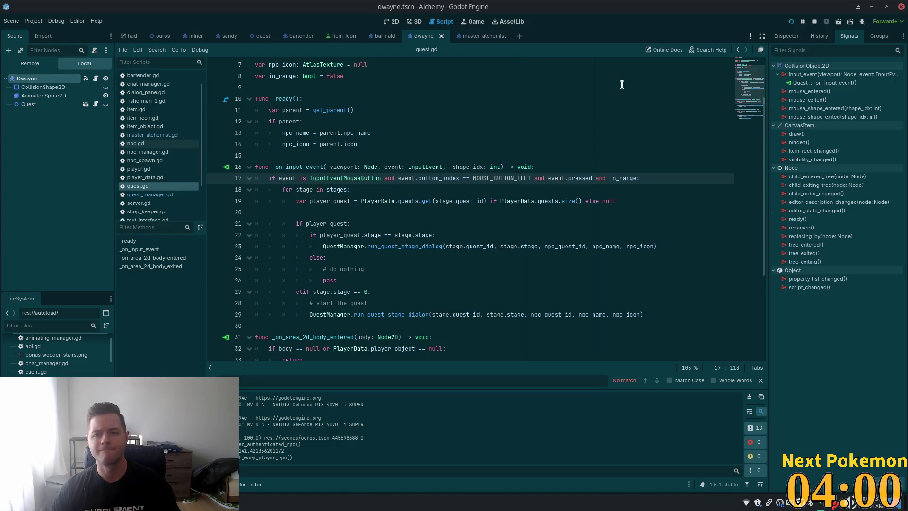
{"action": "left_click", "coordinate": [43, 87]}
{"action": "left_click", "coordinate": [30, 96]}
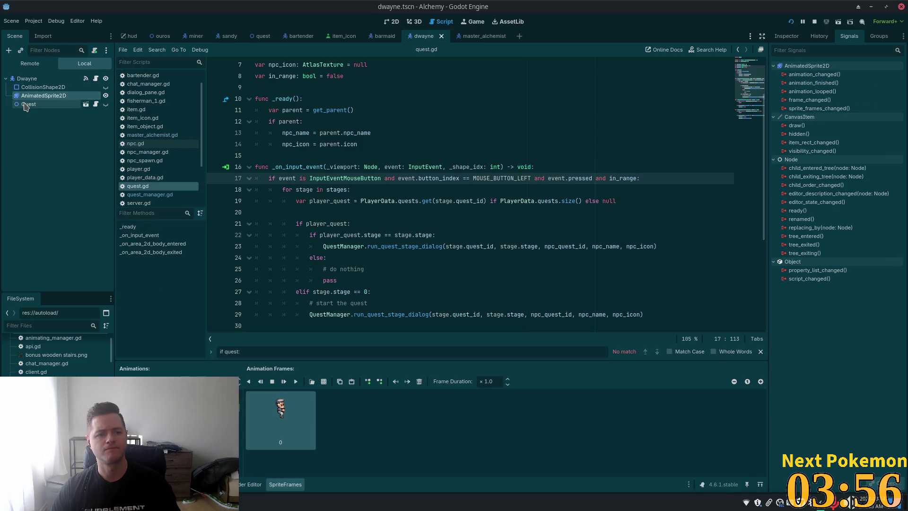
{"action": "left_click", "coordinate": [28, 104]}
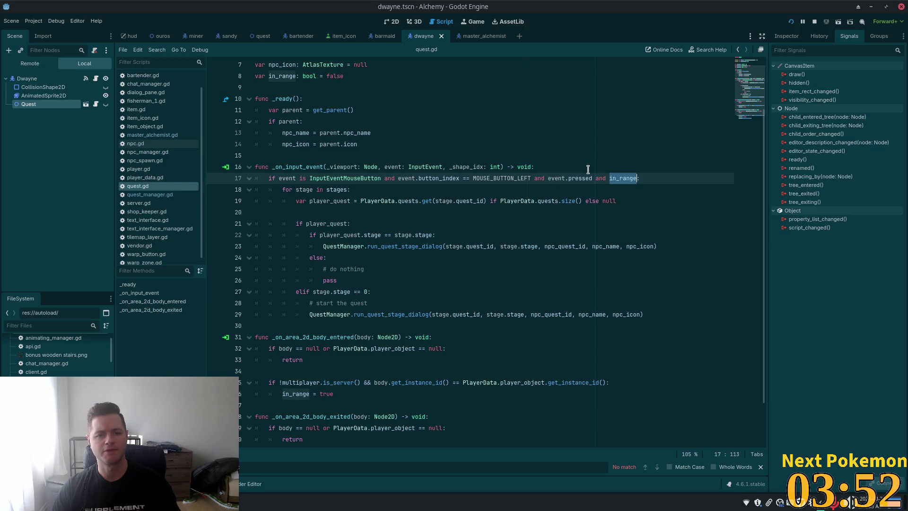
{"action": "left_click", "coordinate": [619, 179], "text": "ctrl"}
{"action": "key", "text": "ctrl+f"}
{"action": "key", "text": "Return"}
{"action": "key", "text": "Return"}
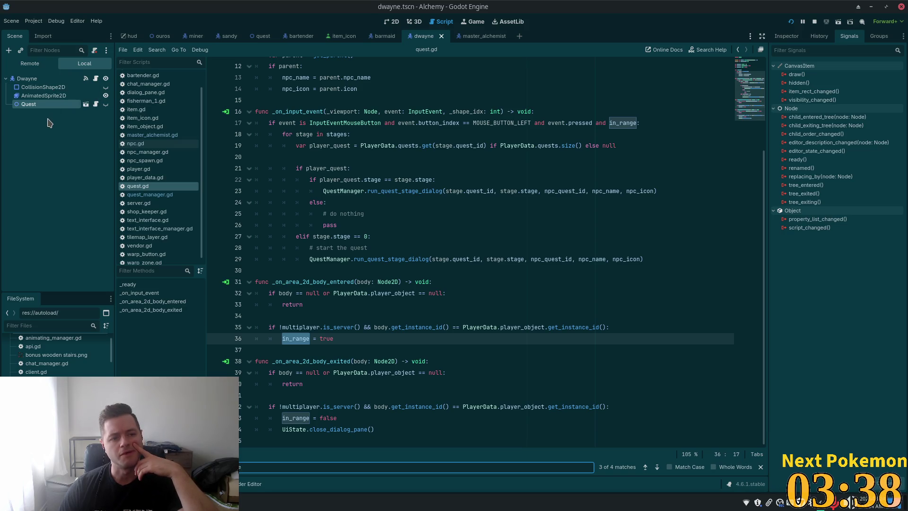
{"action": "left_click", "coordinate": [27, 79]}
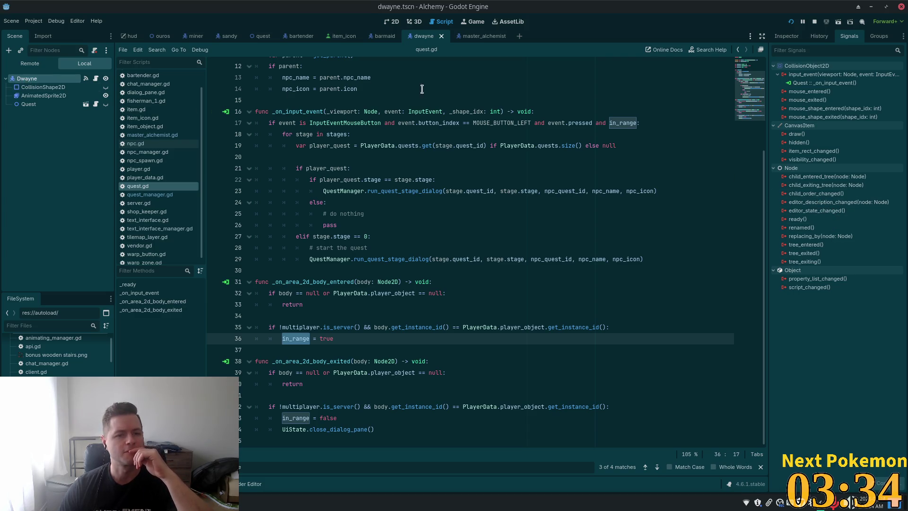
{"action": "scroll", "coordinate": [510, 184], "scroll_direction": "up", "scroll_amount": 4}
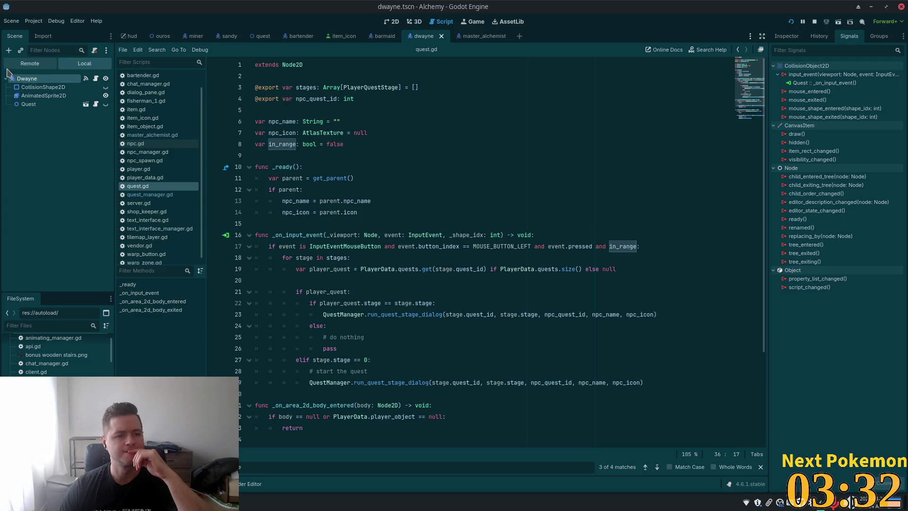
{"action": "left_click", "coordinate": [33, 88]}
{"action": "left_click", "coordinate": [30, 96]}
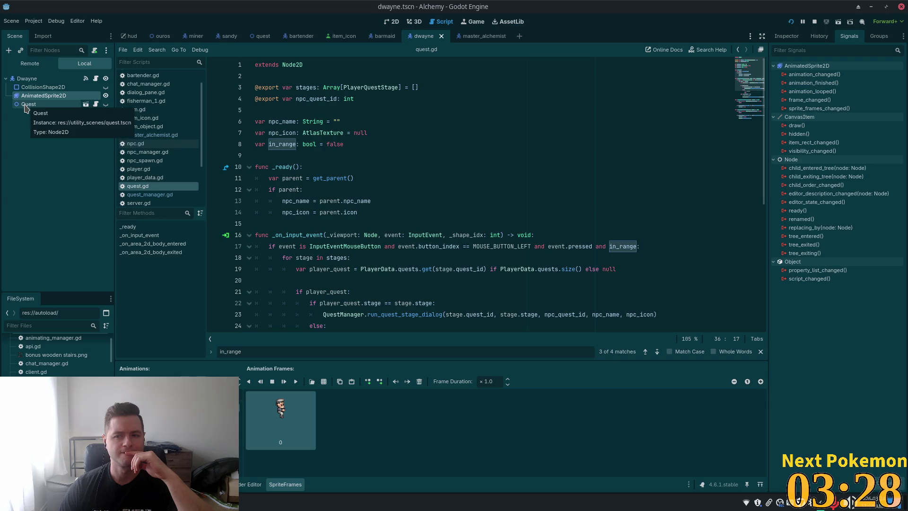
{"action": "left_click", "coordinate": [27, 105]}
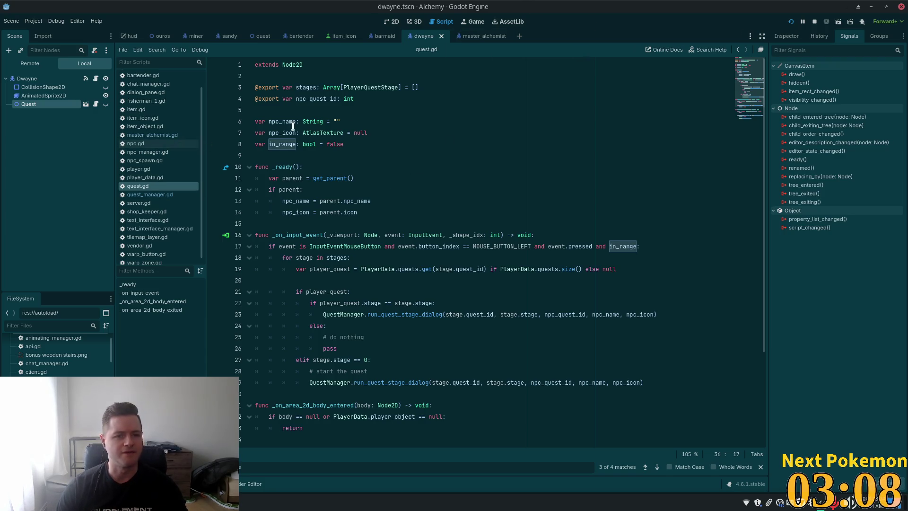
{"action": "left_click", "coordinate": [477, 36]}
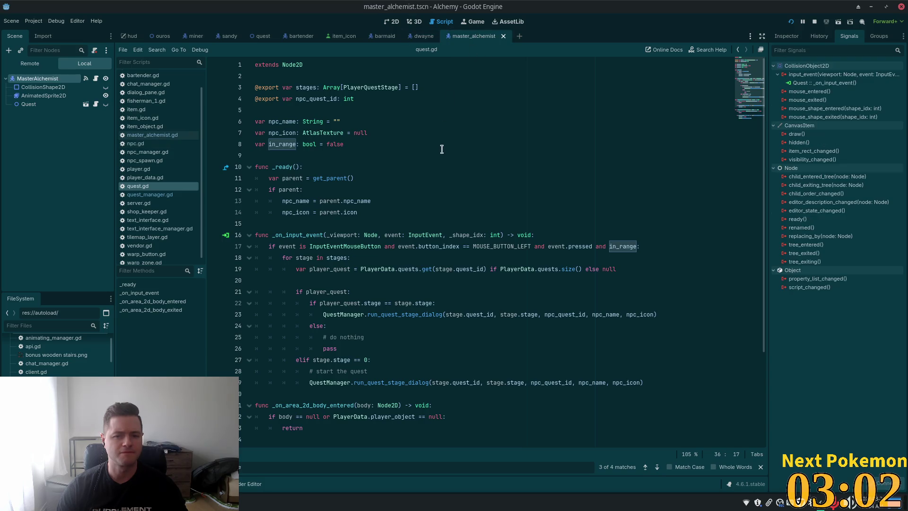
{"action": "left_click", "coordinate": [543, 235]}
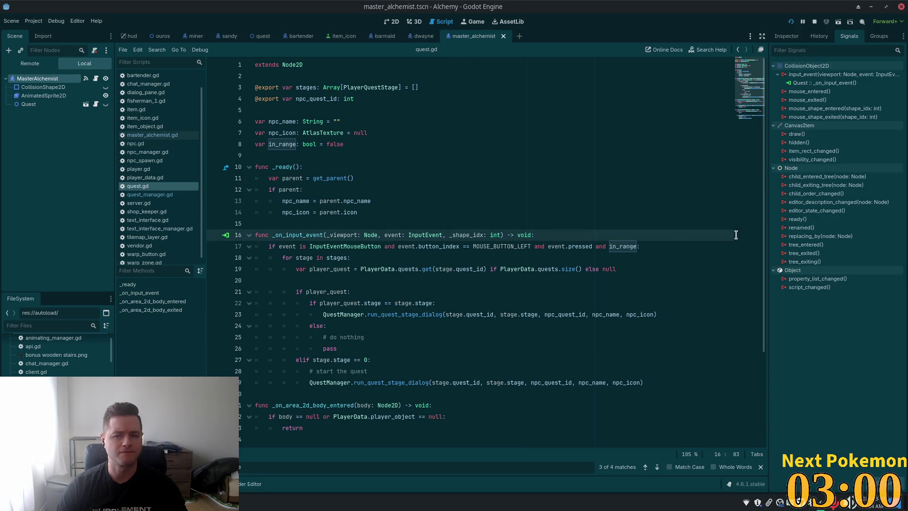
{"action": "left_click", "coordinate": [418, 36]}
Run the game, warp to Ouros, dismiss Dwayne's dialog, and return to the editor
{"action": "key", "text": "F5"}
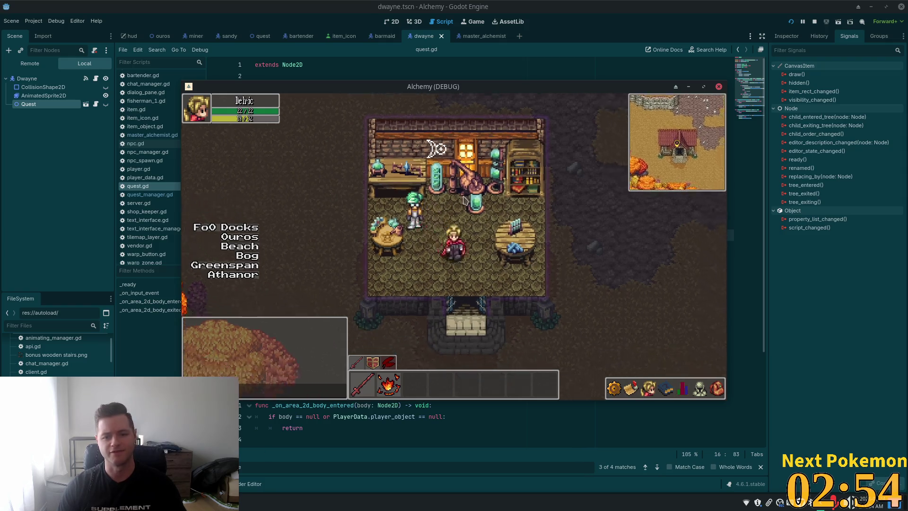
{"action": "key", "text": "Down"}
{"action": "left_click", "coordinate": [243, 237]}
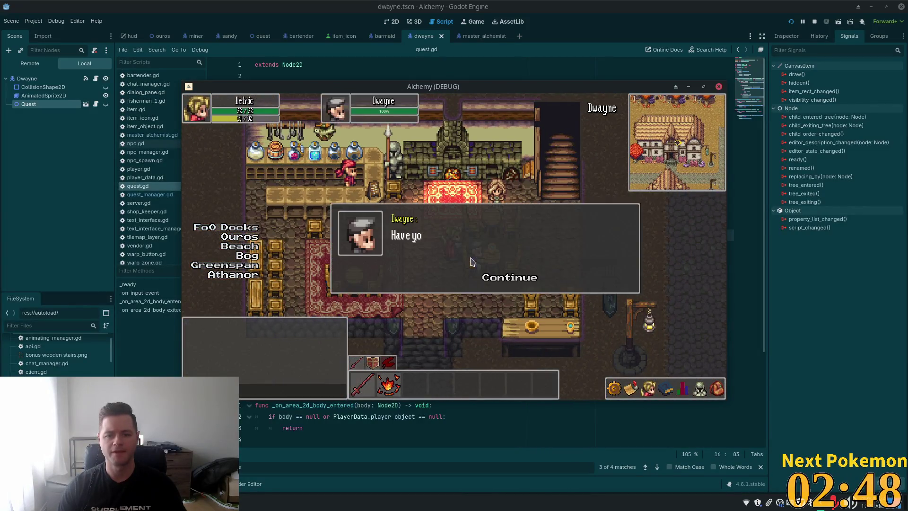
{"action": "left_click", "coordinate": [494, 282]}
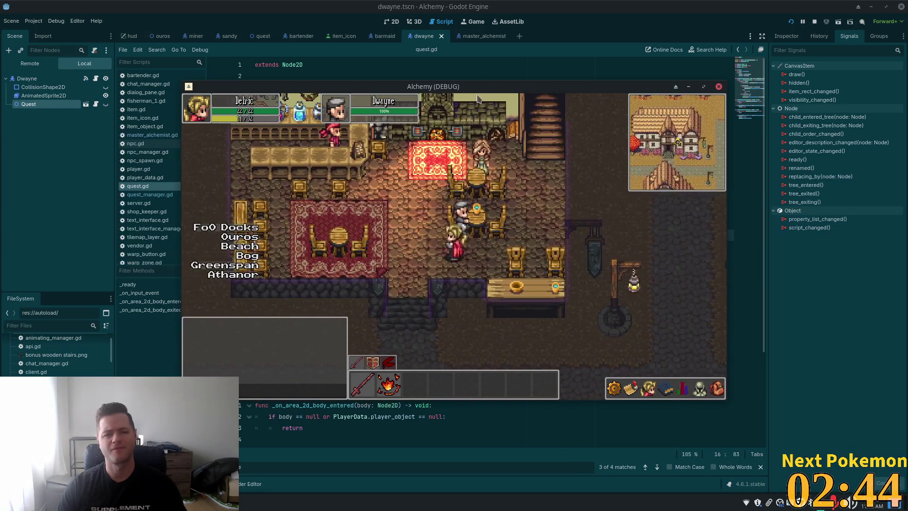
{"action": "left_click", "coordinate": [646, 3]}
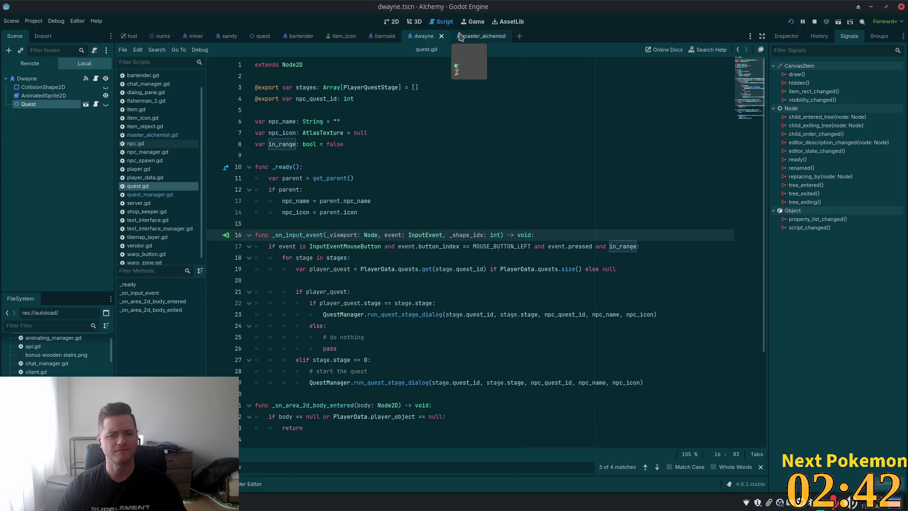
Open the MasterAlchemist node's script in the master_alchemist scene and review its opening lines
{"action": "left_click", "coordinate": [434, 216]}
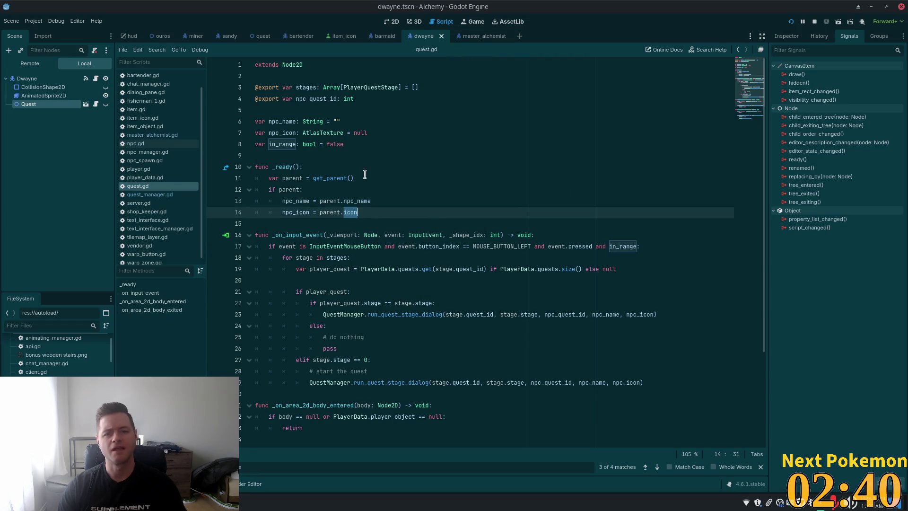
{"action": "left_click", "coordinate": [475, 36]}
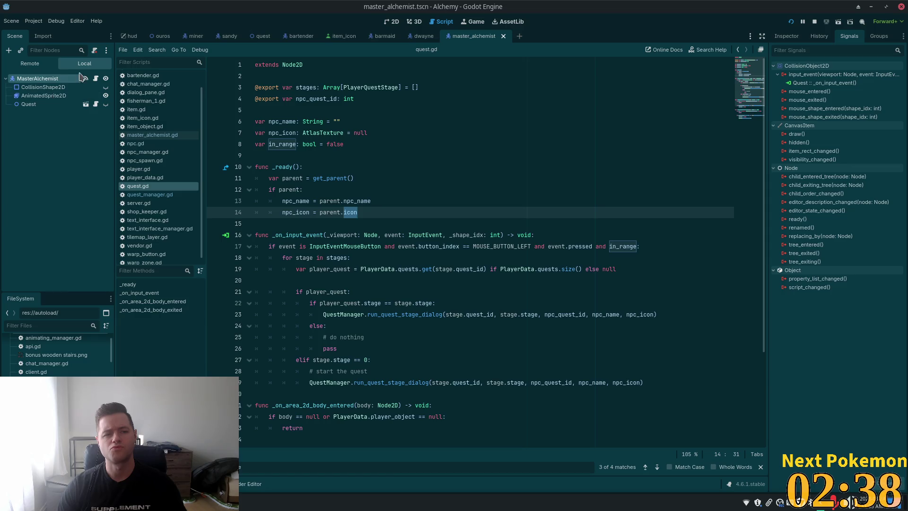
{"action": "left_click", "coordinate": [96, 78]}
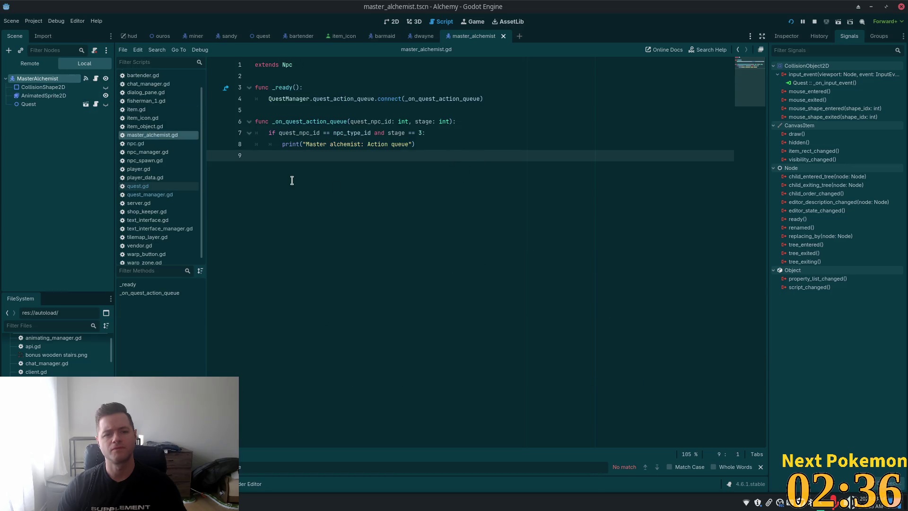
{"action": "left_click", "coordinate": [279, 82]}
{"action": "left_click", "coordinate": [280, 75]}
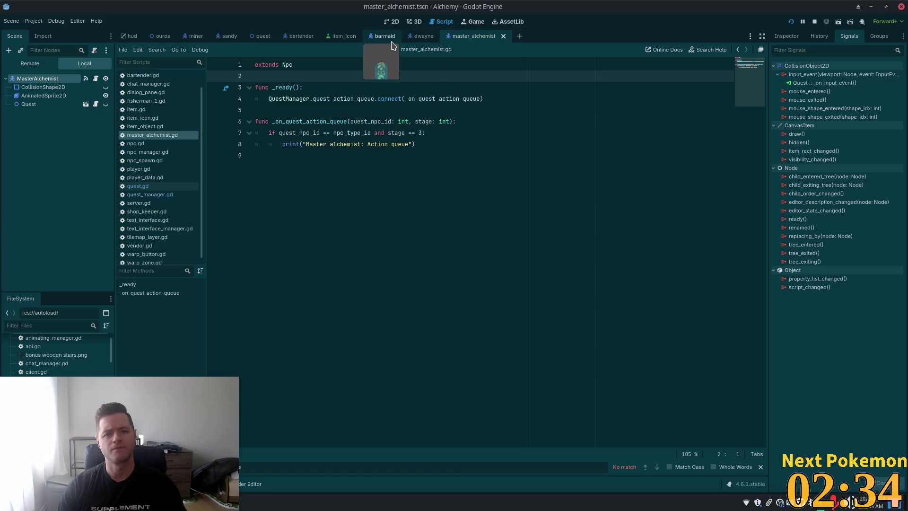
In dwayne.tscn, select the Dwayne and AnimatedSprite2D nodes, then open npc.gd
{"action": "left_click", "coordinate": [415, 38]}
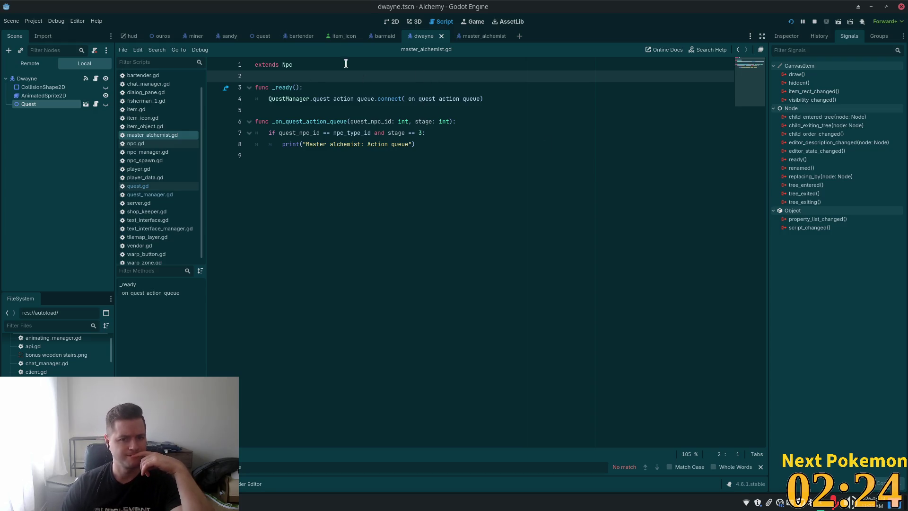
{"action": "left_click", "coordinate": [69, 78]}
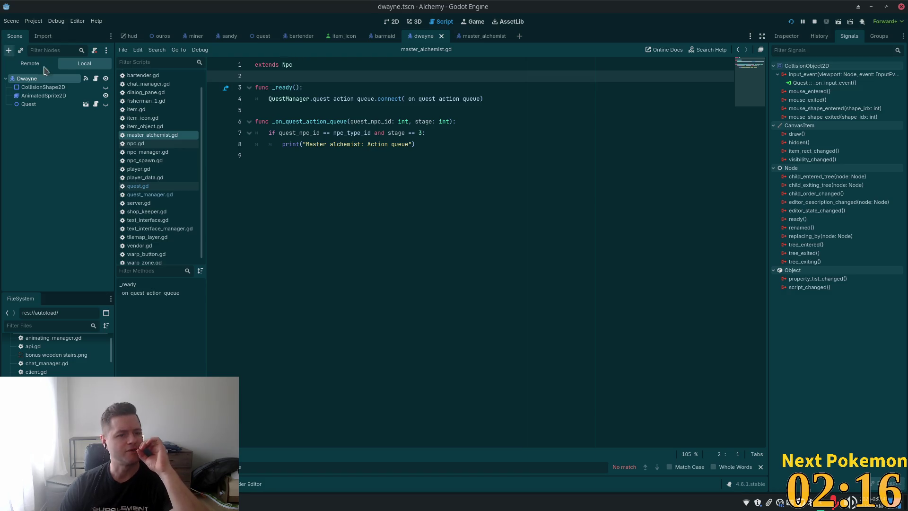
{"action": "left_click", "coordinate": [48, 95]}
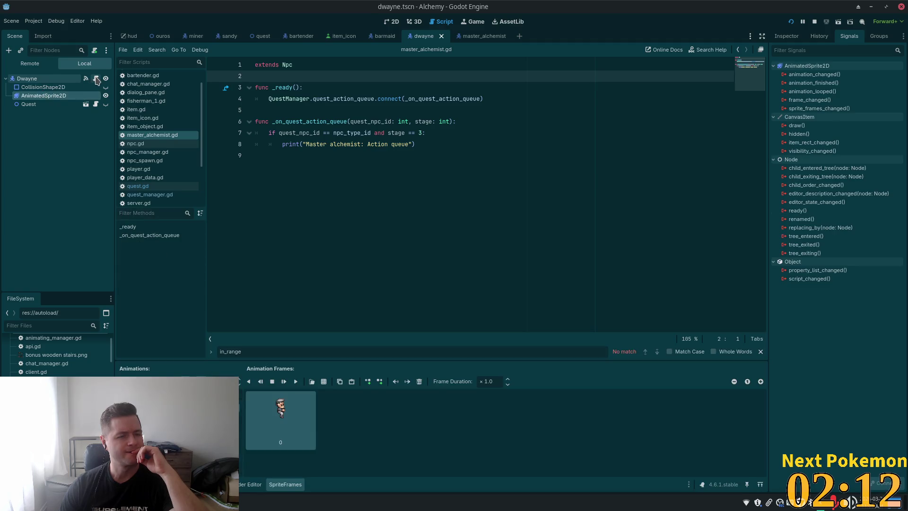
{"action": "left_click", "coordinate": [96, 78]}
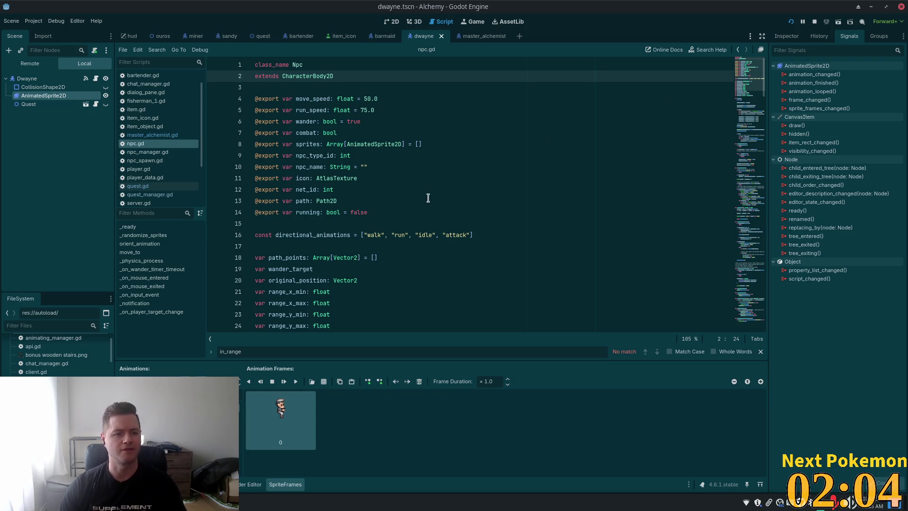
{"action": "left_click", "coordinate": [565, 155]}
{"action": "scroll", "coordinate": [586, 142], "scroll_direction": "down", "scroll_amount": 5}
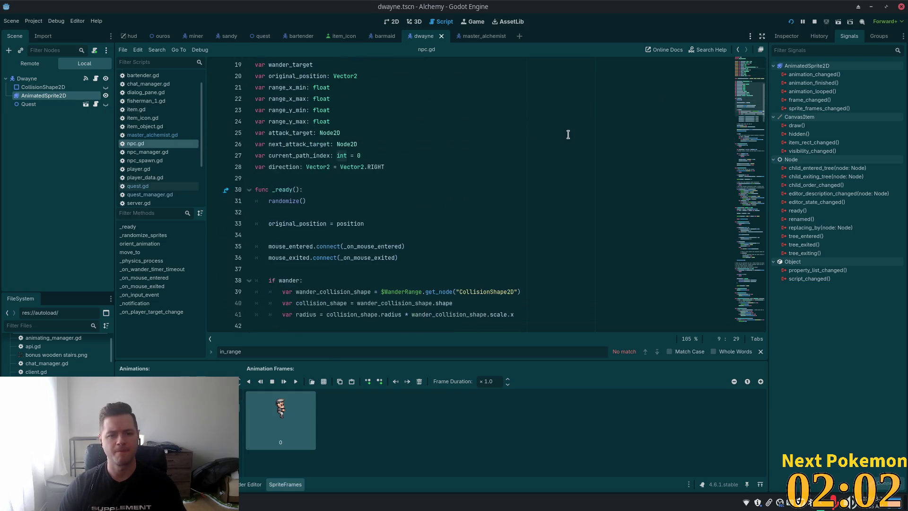
{"action": "left_click", "coordinate": [568, 132]}
{"action": "key", "text": "ctrl+f"}
{"action": "type", "text": "in"}
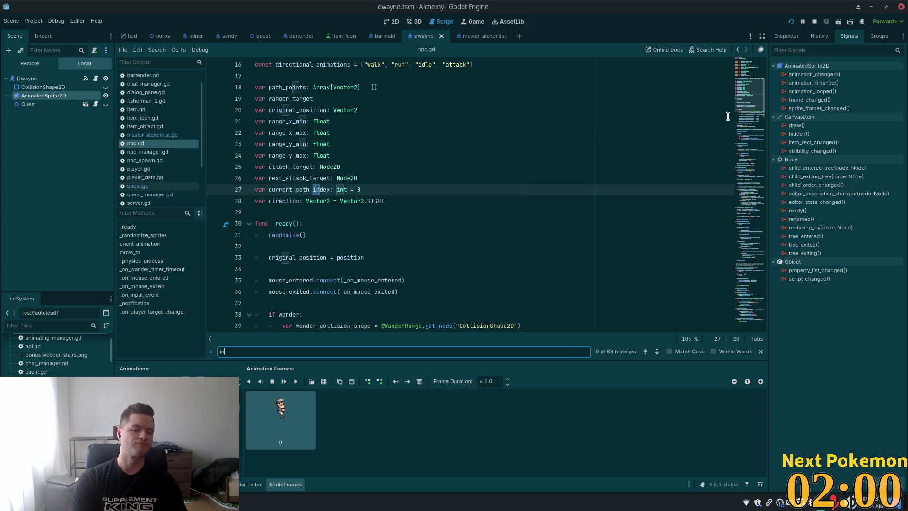
{"action": "type", "text": "_"}
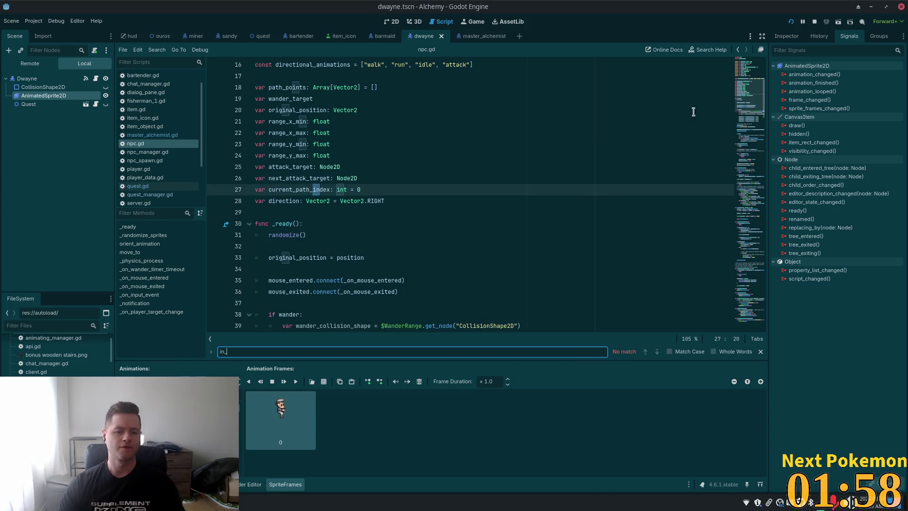
{"action": "key", "text": "Escape"}
{"action": "left_click", "coordinate": [28, 104]}
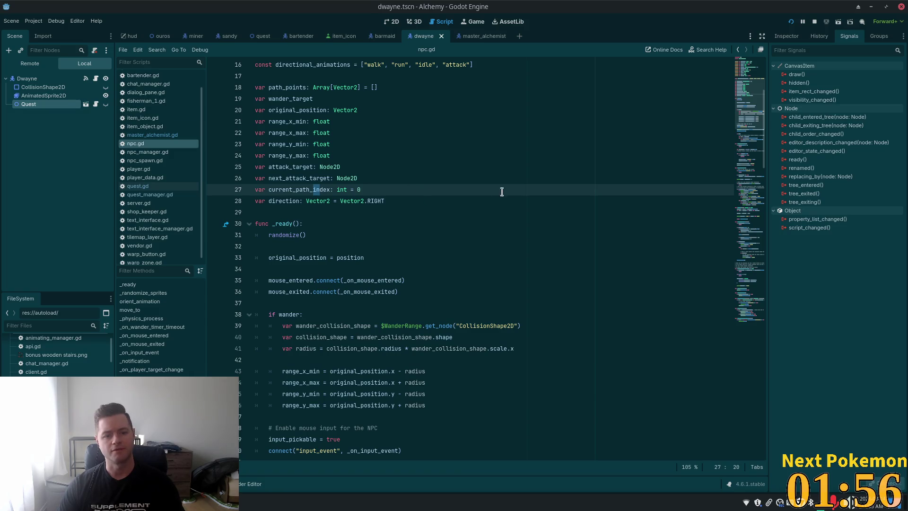
Open quest.gd and search for every use of in_range, on lines 17 and 36
{"action": "left_click", "coordinate": [86, 104]}
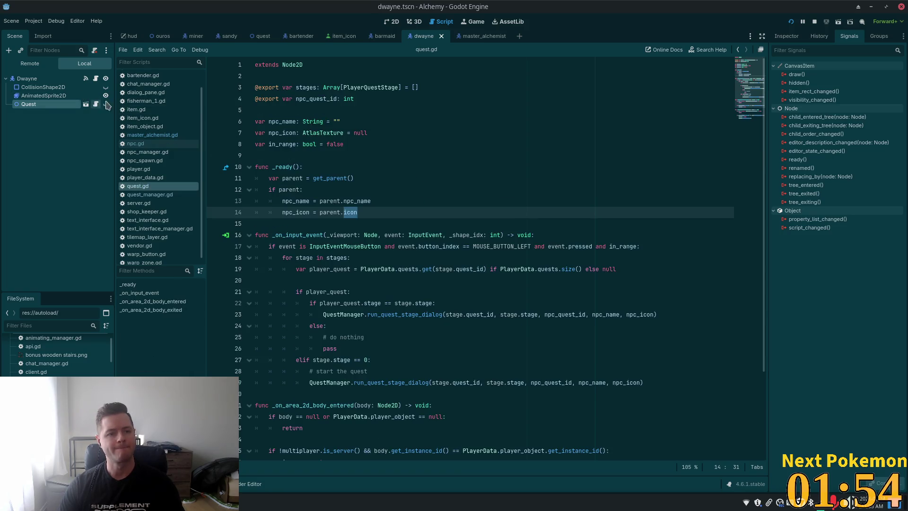
{"action": "left_click", "coordinate": [482, 197]}
{"action": "left_click", "coordinate": [315, 148]}
{"action": "double_click", "coordinate": [282, 144]}
{"action": "key", "text": "ctrl+f"}
{"action": "key", "text": "Return"}
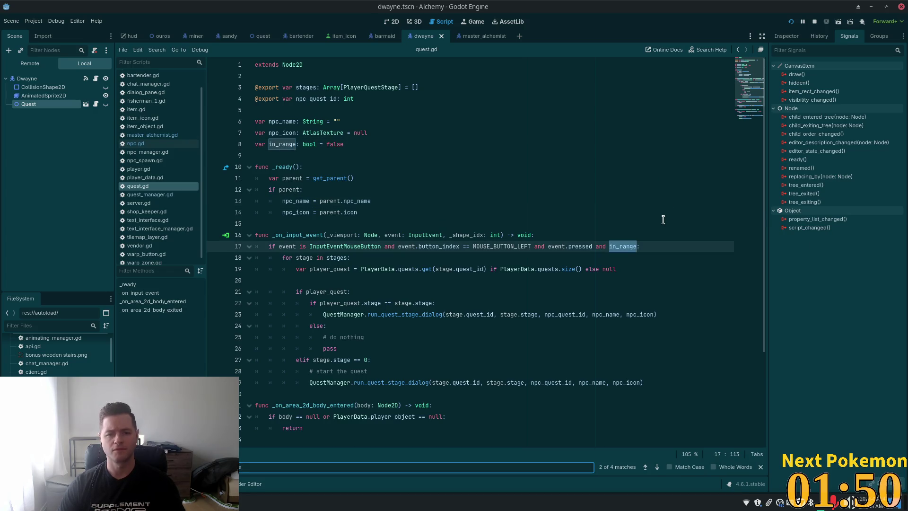
{"action": "key", "text": "Return"}
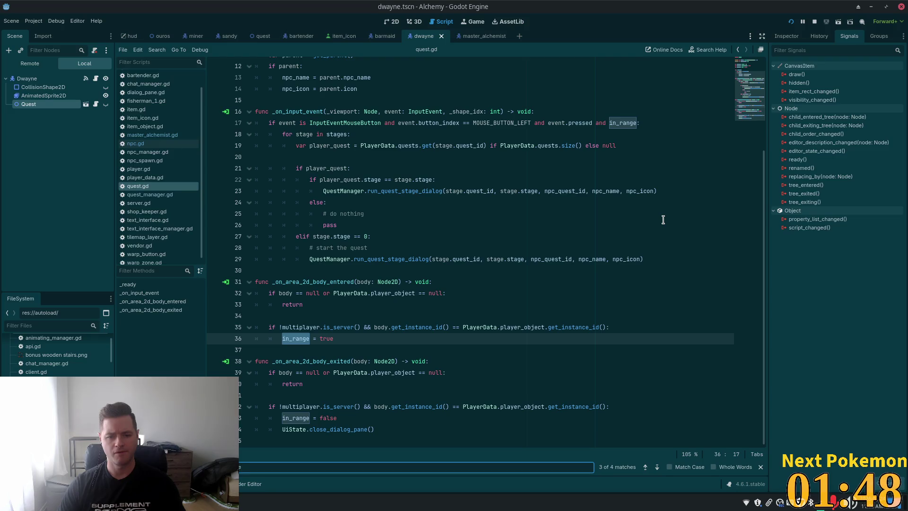
{"action": "key", "text": "Return"}
{"action": "key", "text": "Return"}
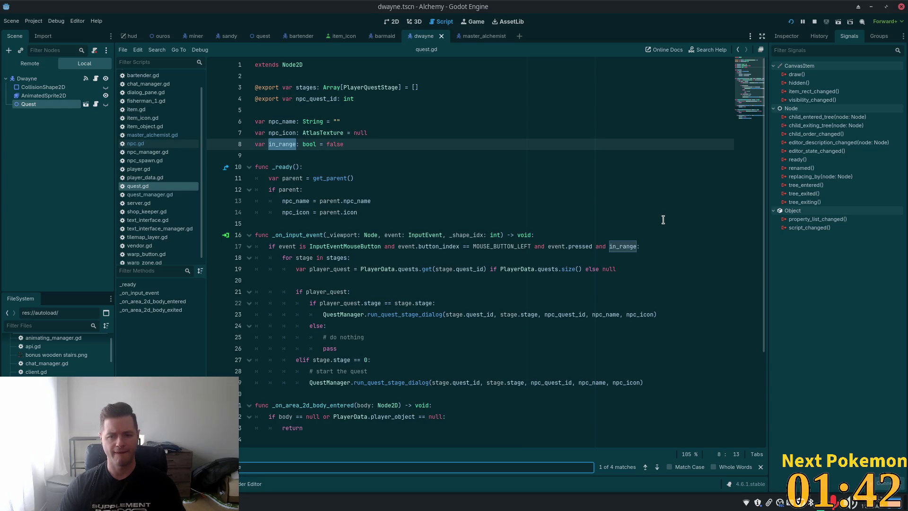
Replace in_range on line 17 with self.position.distance_to(PlayerData.current_position) and run the game
{"action": "left_click", "coordinate": [577, 255]}
{"action": "double_click", "coordinate": [622, 247]}
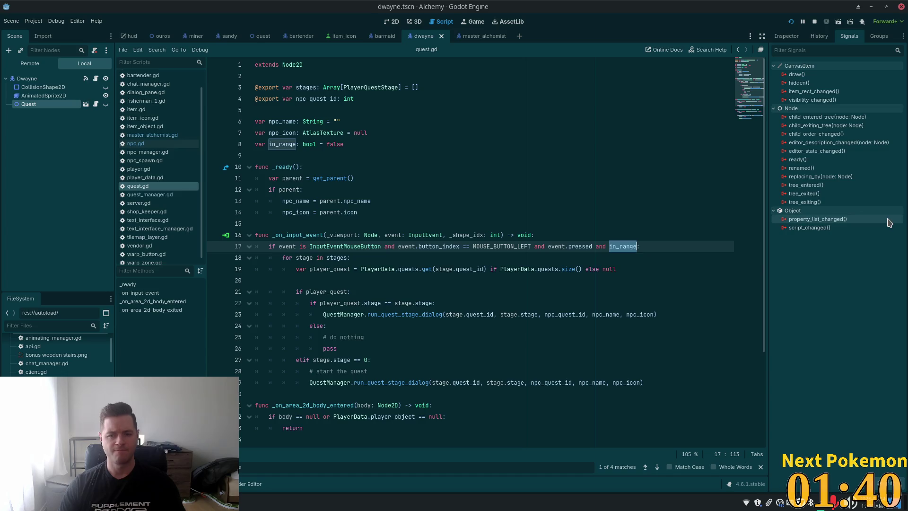
{"action": "key", "text": "BackSpace"}
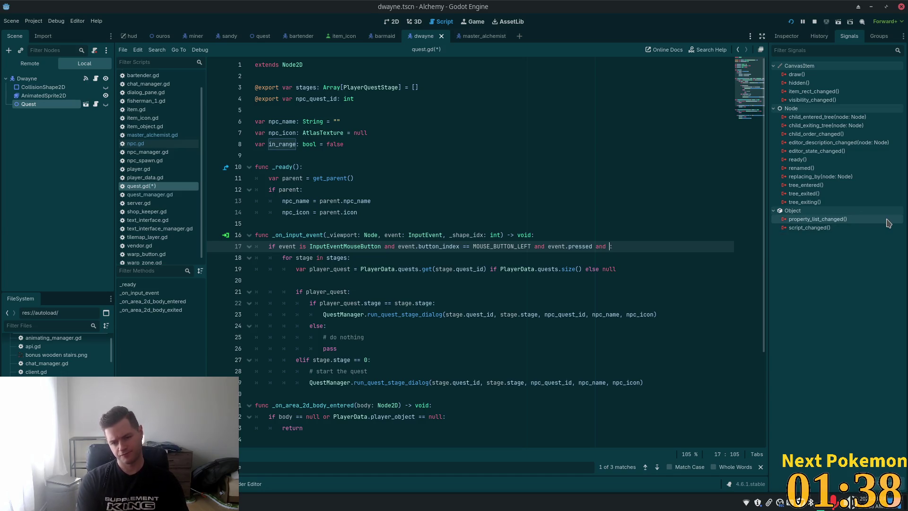
{"action": "type", "text": "self.pos"}
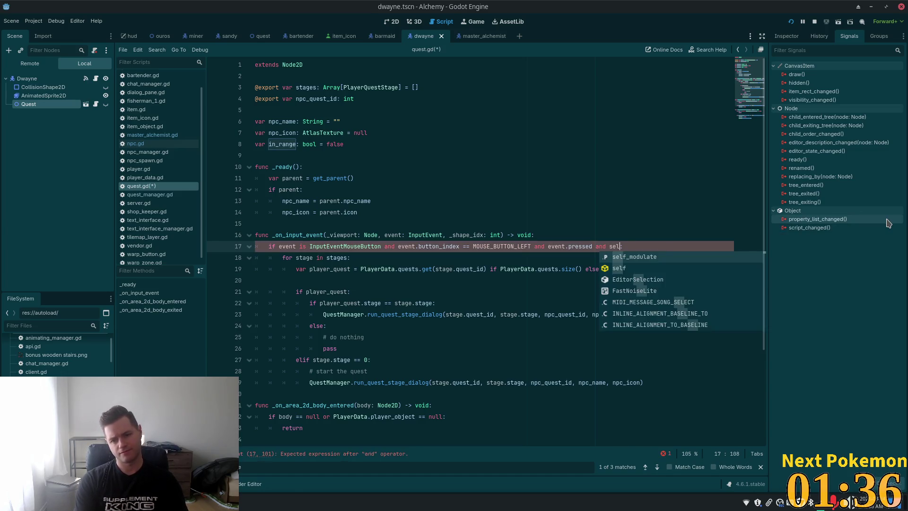
{"action": "key", "text": "Return"}
{"action": "type", "text": "/"}
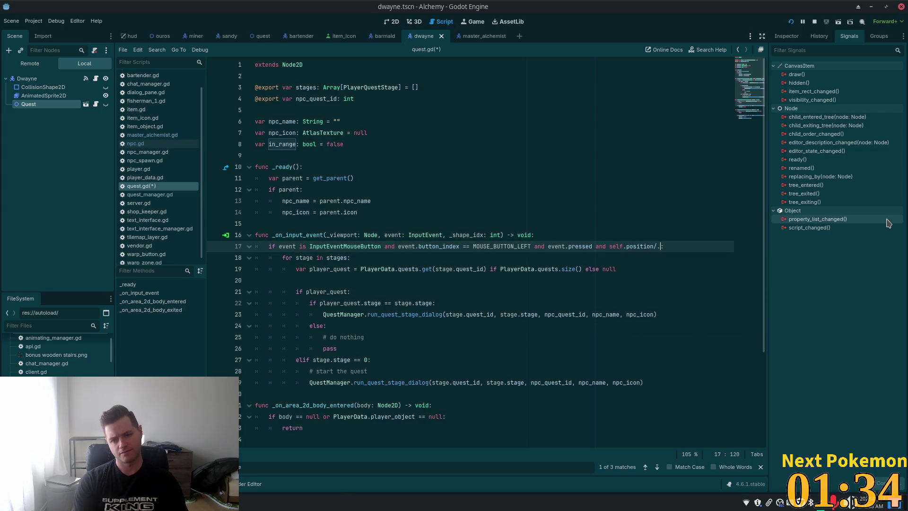
{"action": "key", "text": "BackSpace"}
{"action": "type", "text": ".dist"}
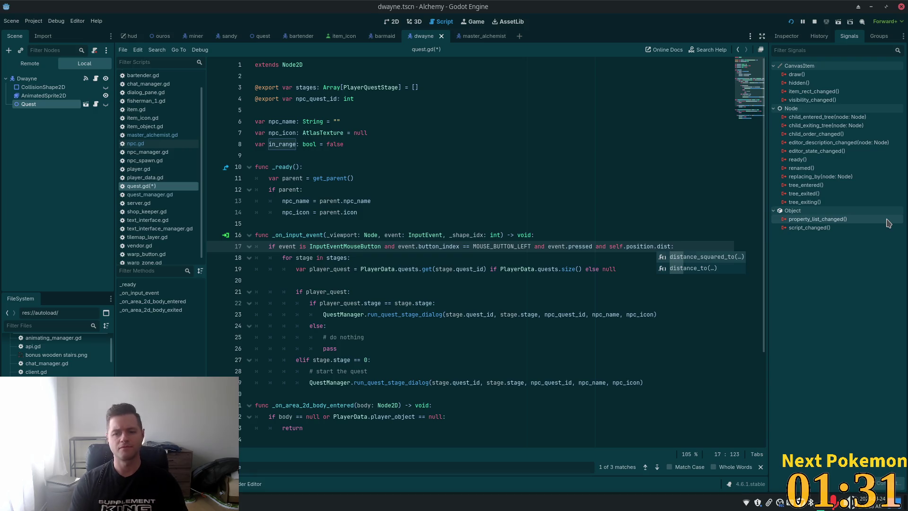
{"action": "key", "text": "Down"}
{"action": "key", "text": "Return"}
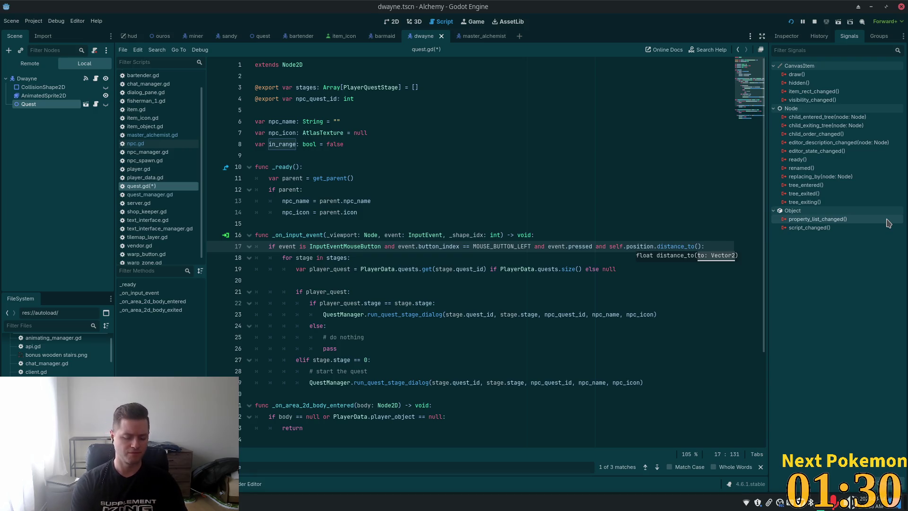
{"action": "type", "text": "Player"}
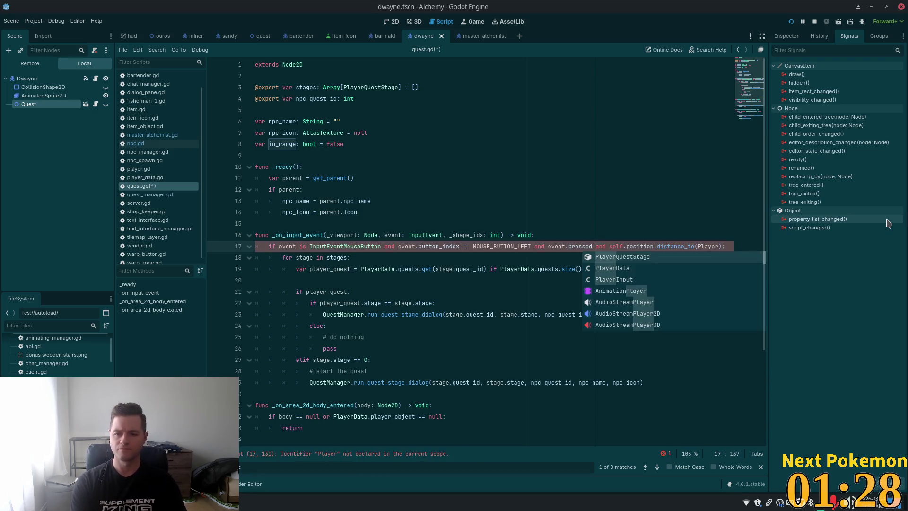
{"action": "key", "text": "Down"}
{"action": "key", "text": "Return"}
{"action": "type", "text": "."}
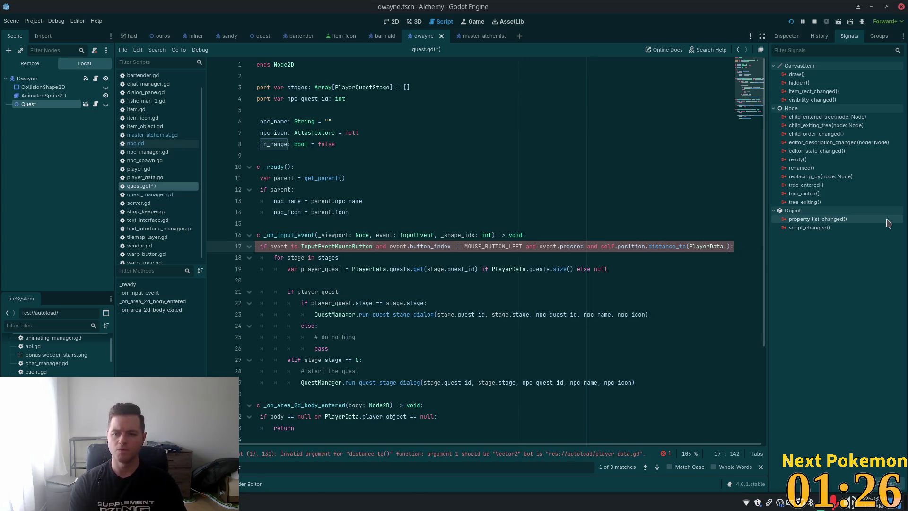
{"action": "type", "text": "current_position"}
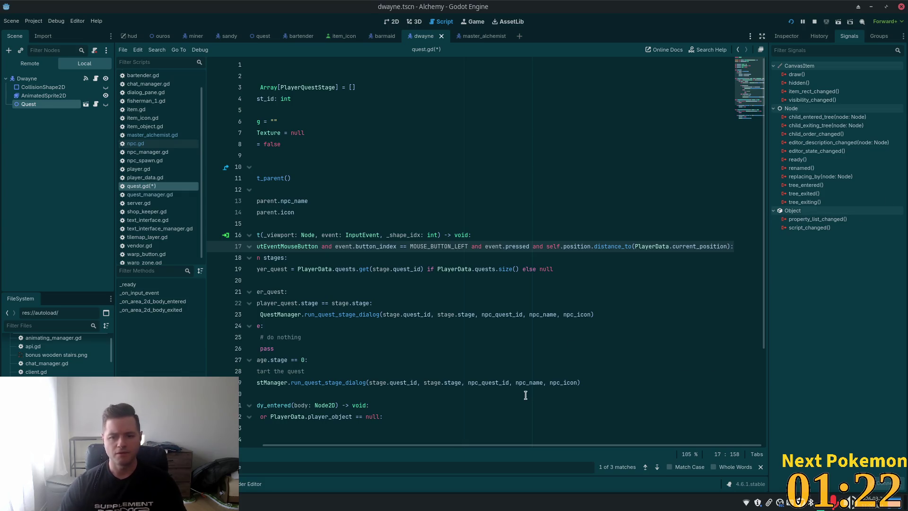
{"action": "left_click_drag", "start_coordinate": [474, 448], "coordinate": [450, 448]}
{"action": "left_click", "coordinate": [368, 246]}
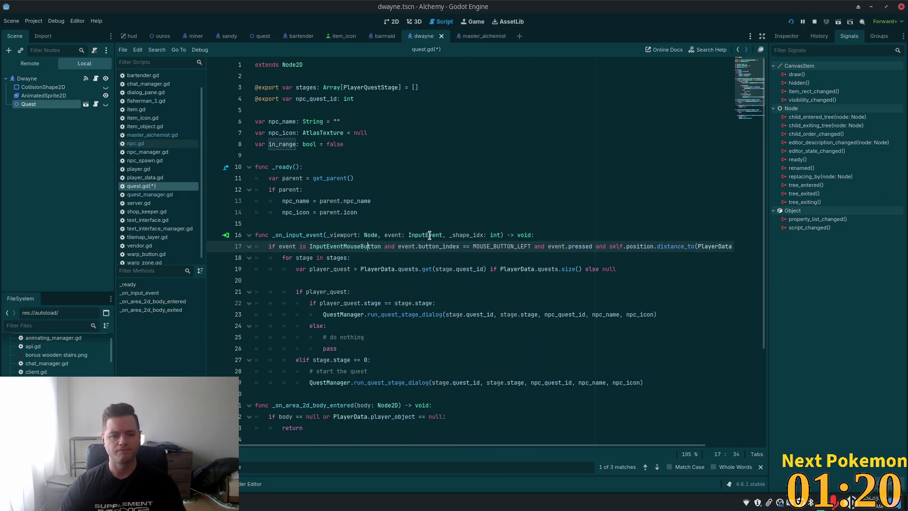
{"action": "key", "text": "F5"}
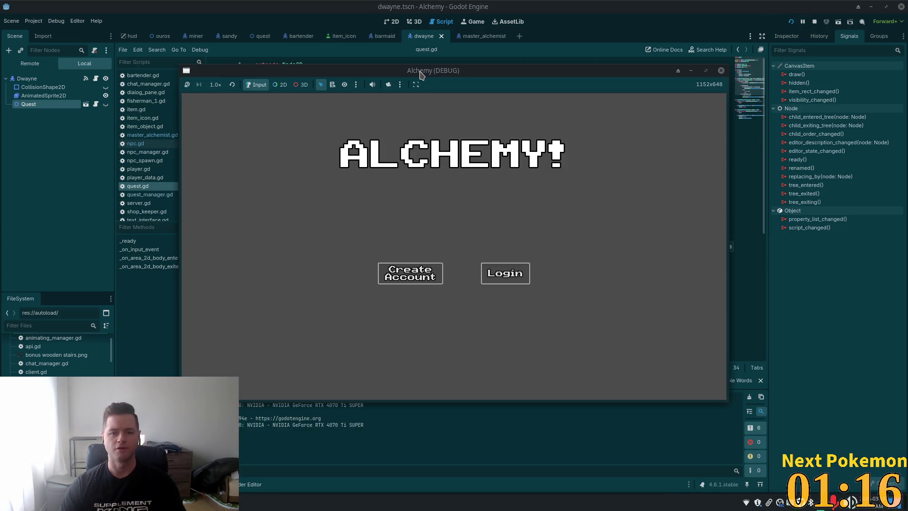
Walk the player through town and into the alchemist's house to reach the NPC
{"action": "mouse_move", "coordinate": [421, 75]}
{"action": "left_mouse_down"}
{"action": "mouse_move", "coordinate": [326, 89]}
{"action": "mouse_move", "coordinate": [299, 138]}
{"action": "mouse_move", "coordinate": [326, 155]}
{"action": "left_mouse_up"}
{"action": "left_click", "coordinate": [504, 270]}
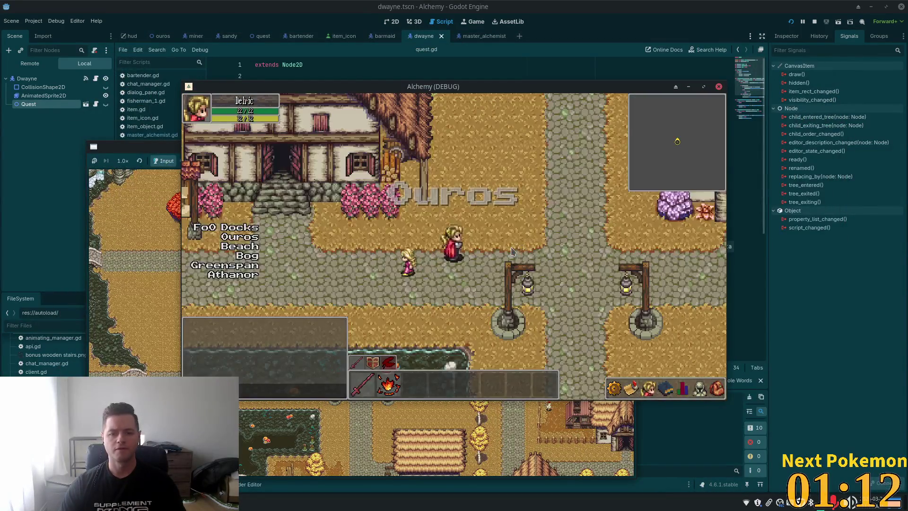
{"action": "key", "text": "Left"}
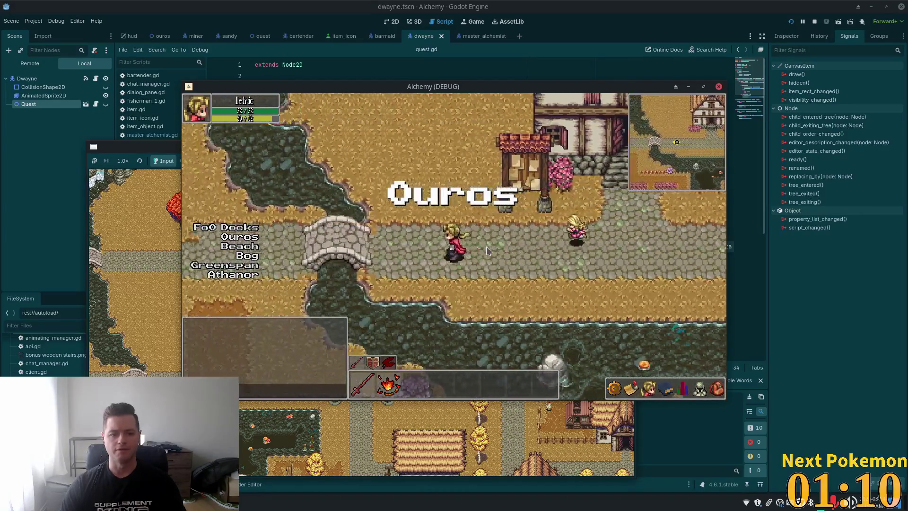
{"action": "key", "text": "Down"}
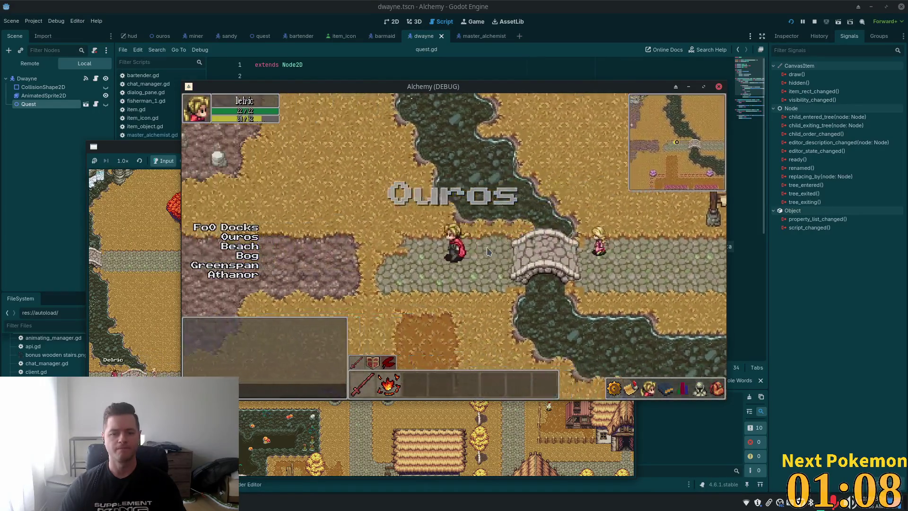
{"action": "key", "text": "Left"}
{"action": "key", "text": "Up"}
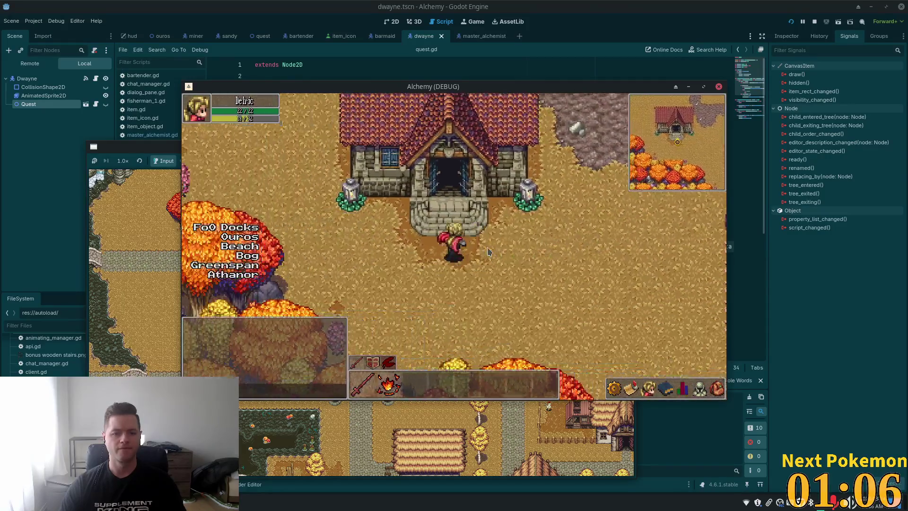
{"action": "key", "text": "Up"}
{"action": "key", "text": "Escape"}
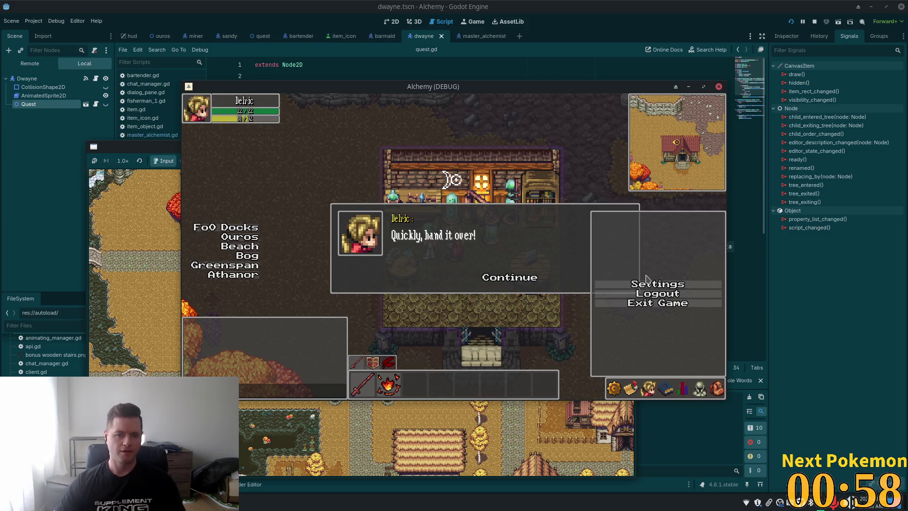
{"action": "left_click", "coordinate": [582, 252]}
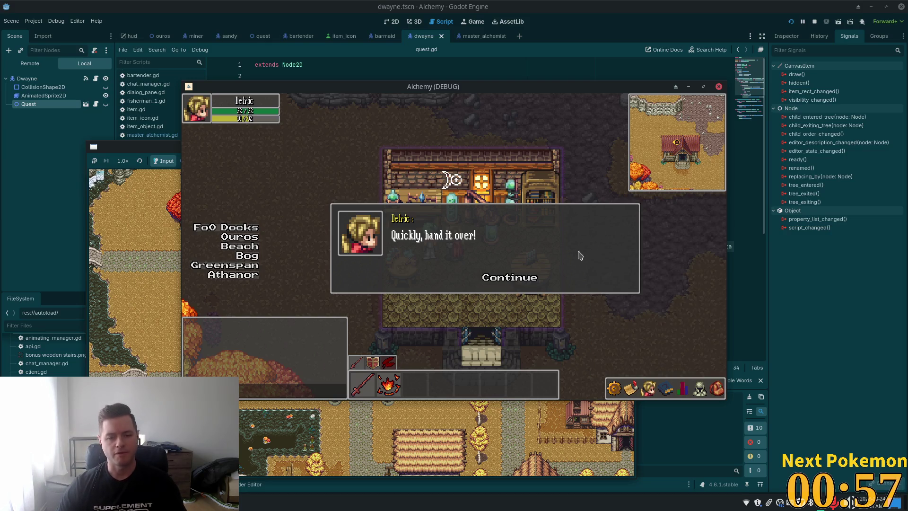
Advance the alchemist's dialog to complete the quest and dismiss Quest Completed
{"action": "left_click", "coordinate": [512, 280]}
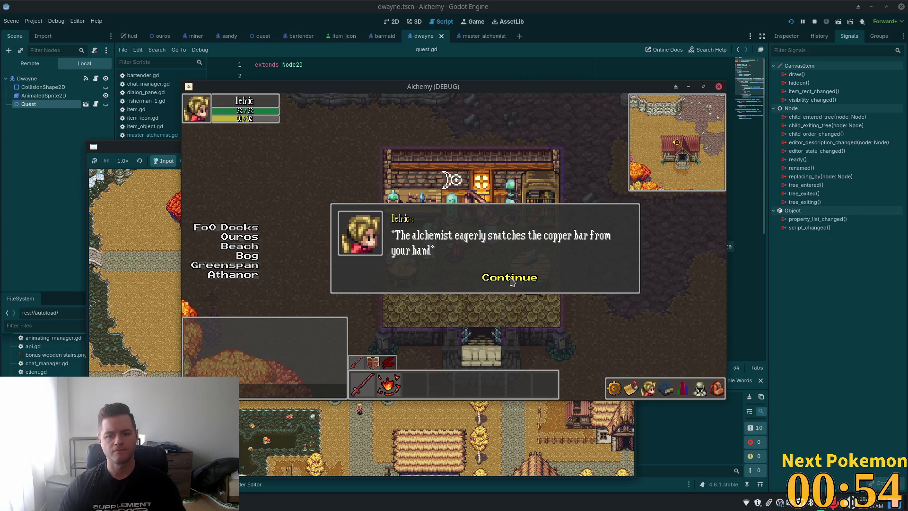
{"action": "left_click", "coordinate": [511, 280]}
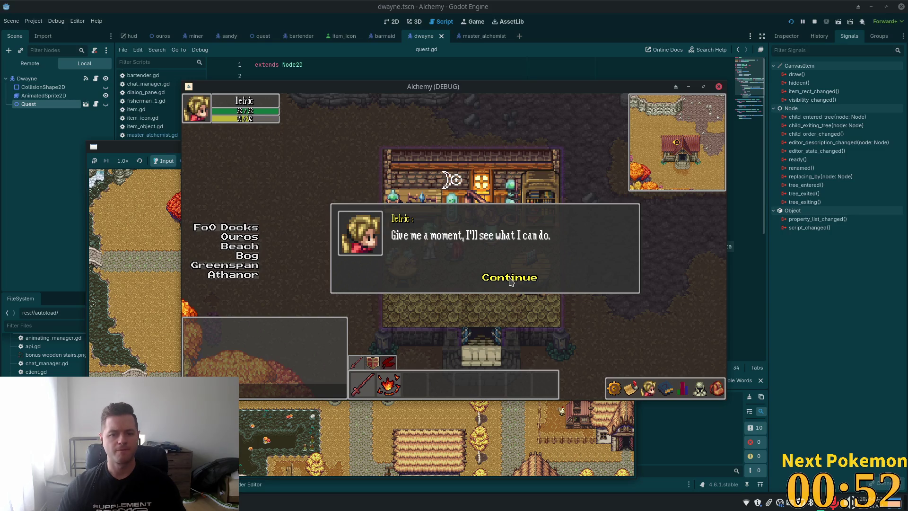
{"action": "left_click", "coordinate": [511, 280]}
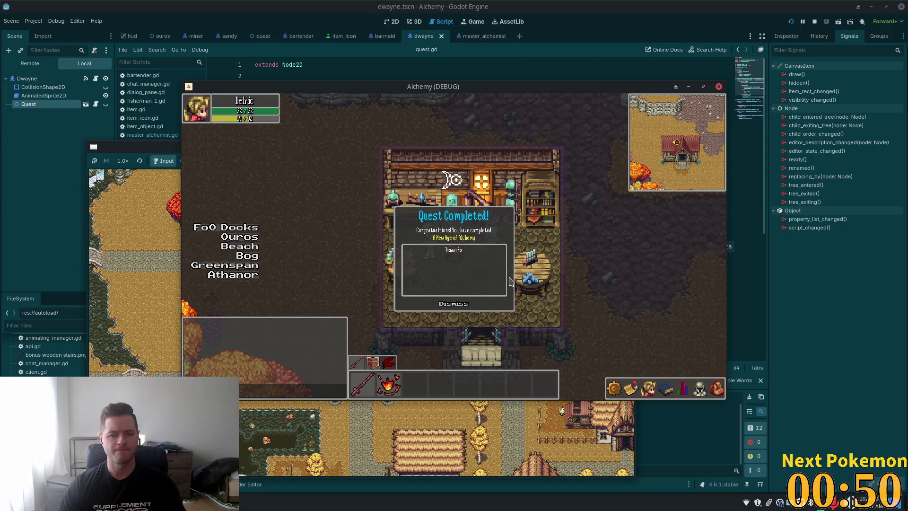
{"action": "left_click", "coordinate": [468, 305]}
Walk in and out of the alchemist's shop, then stop the running game
{"action": "key", "text": "Down"}
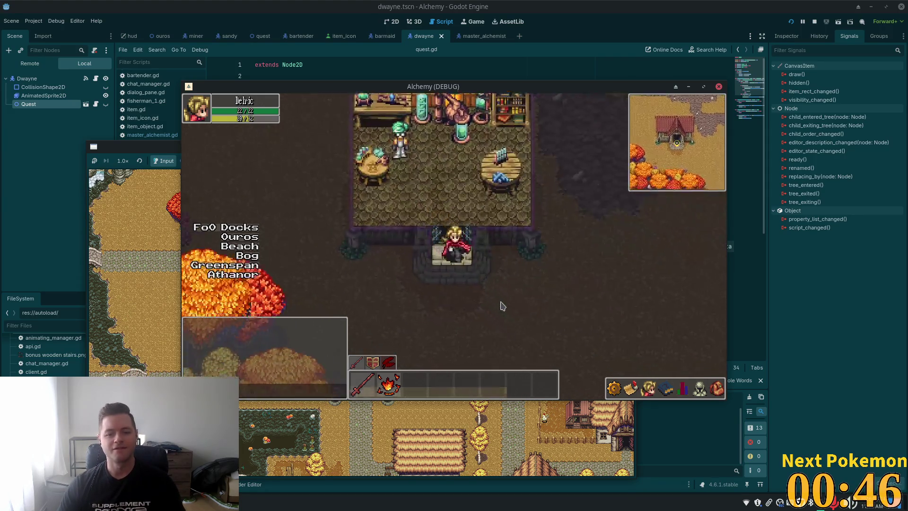
{"action": "key", "text": "Up"}
{"action": "key", "text": "Right"}
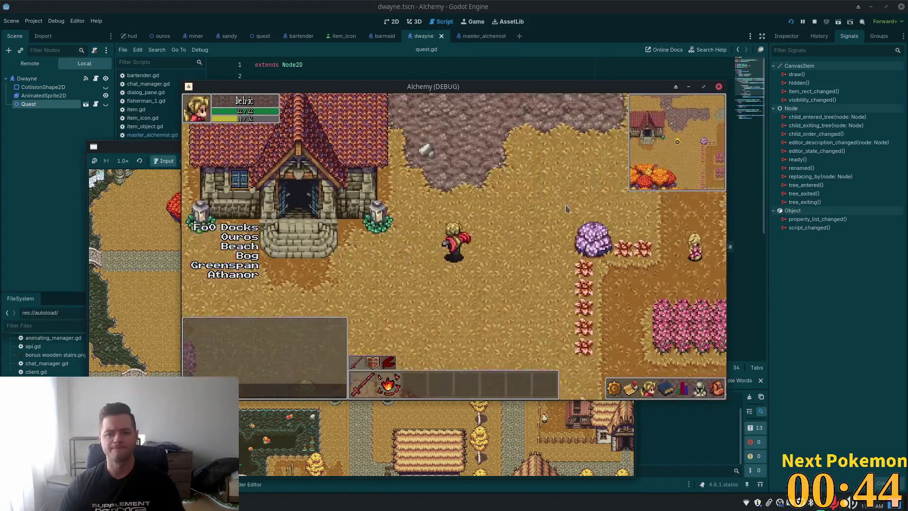
{"action": "key", "text": "Left"}
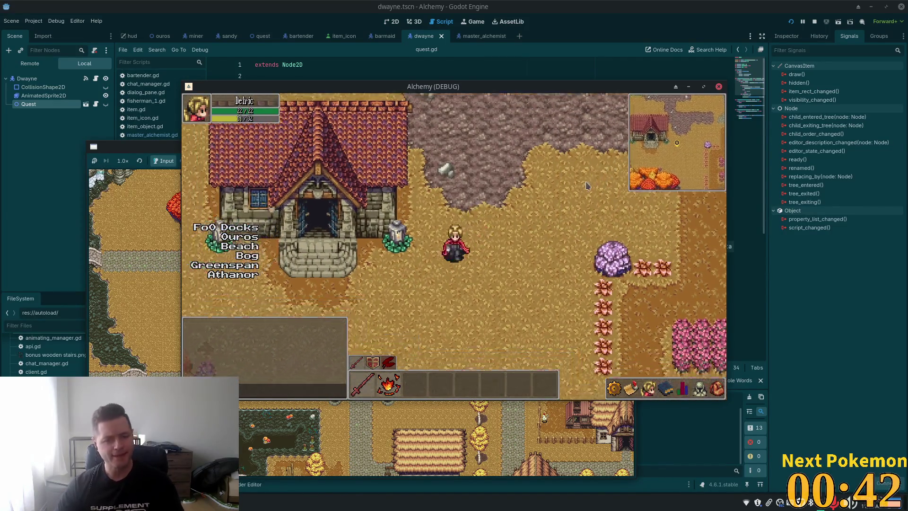
{"action": "key", "text": "Up"}
{"action": "key", "text": "Up"}
{"action": "key", "text": "Left"}
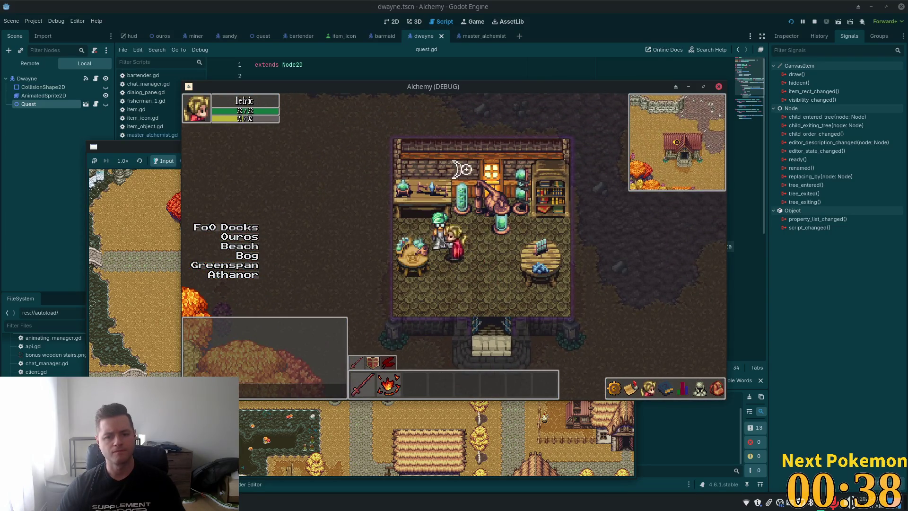
{"action": "key", "text": "Down"}
{"action": "key", "text": "Right"}
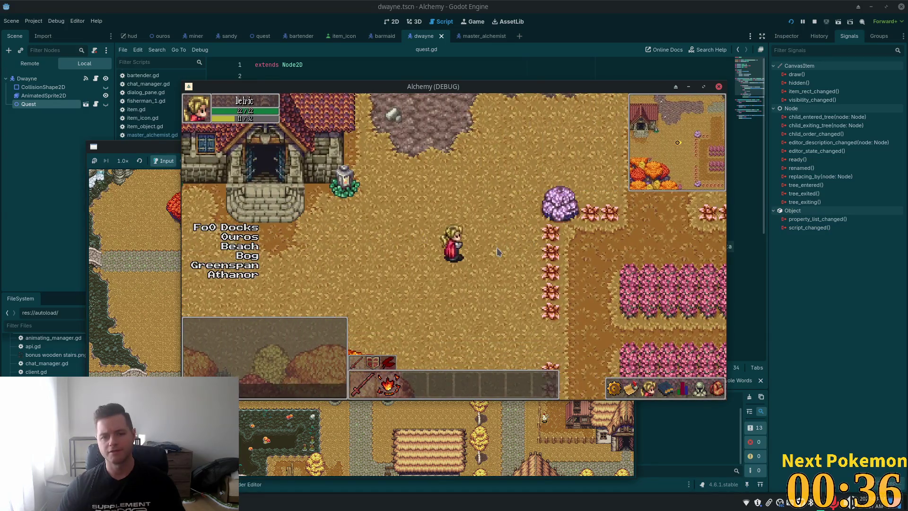
{"action": "key", "text": "Up"}
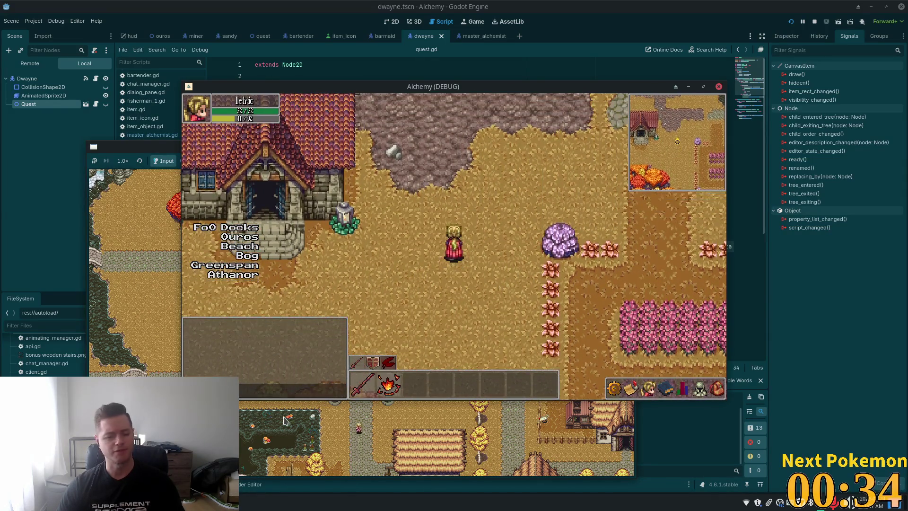
{"action": "key", "text": "Up"}
{"action": "key", "text": "Right"}
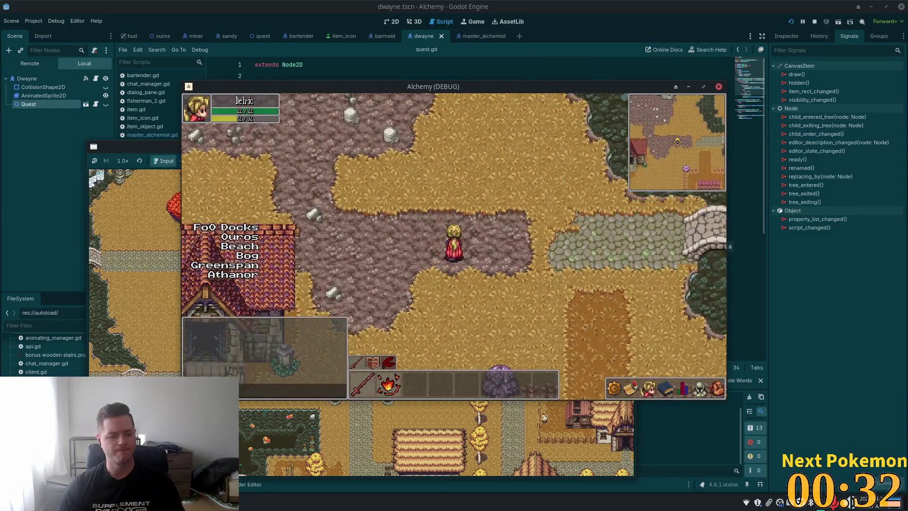
{"action": "left_click", "coordinate": [816, 23]}
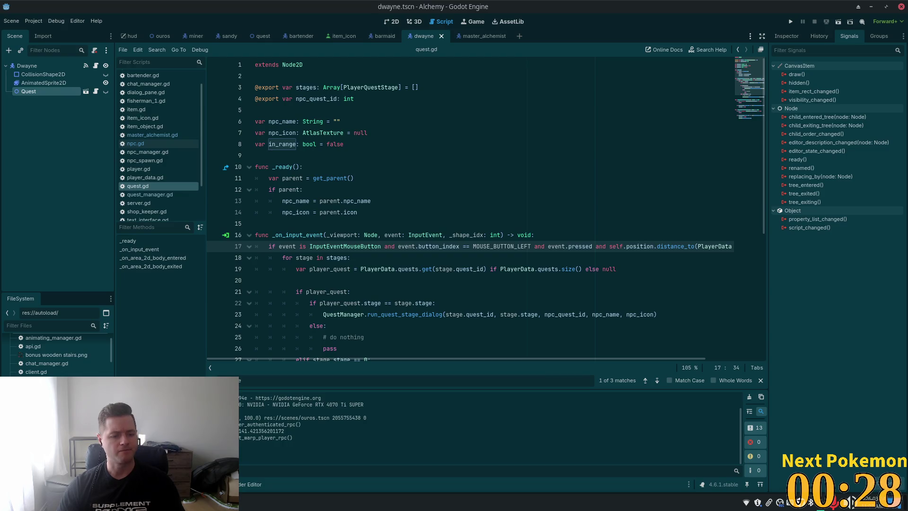
Refresh player_quests in phpMyAdmin and try clearing quest 3's stage value
{"action": "key", "text": "alt+Tab"}
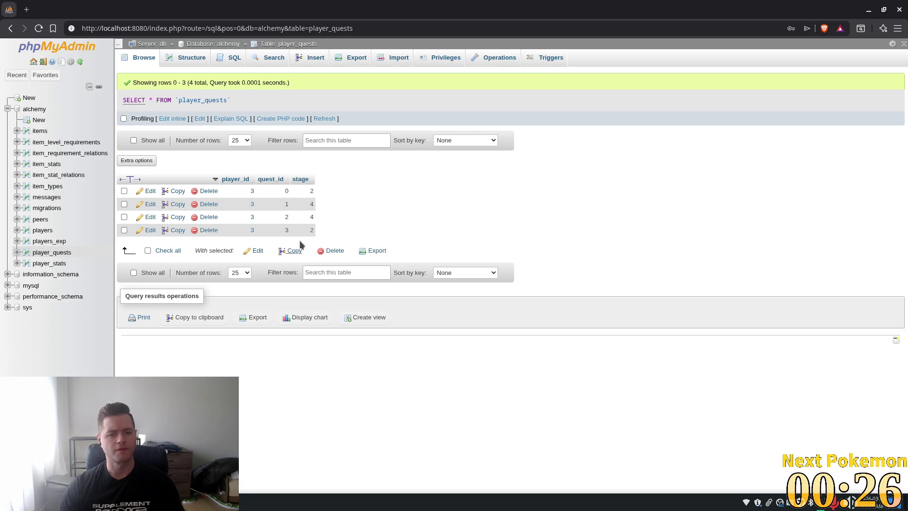
{"action": "left_click", "coordinate": [317, 119]}
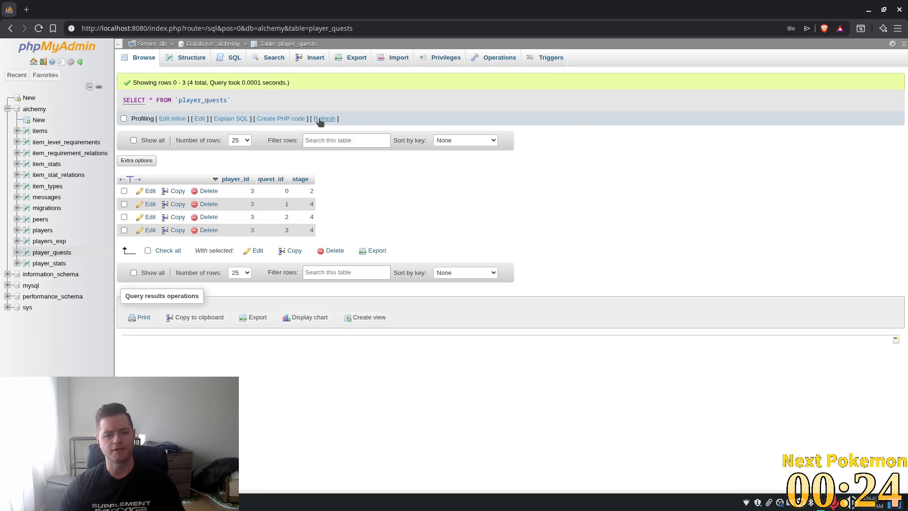
{"action": "double_click", "coordinate": [309, 230]}
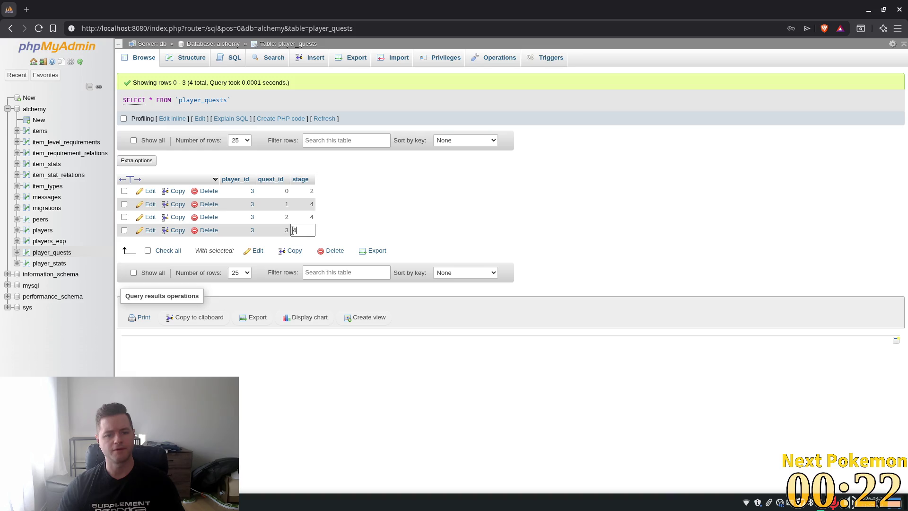
{"action": "key", "text": "BackSpace"}
{"action": "key", "text": "Return"}
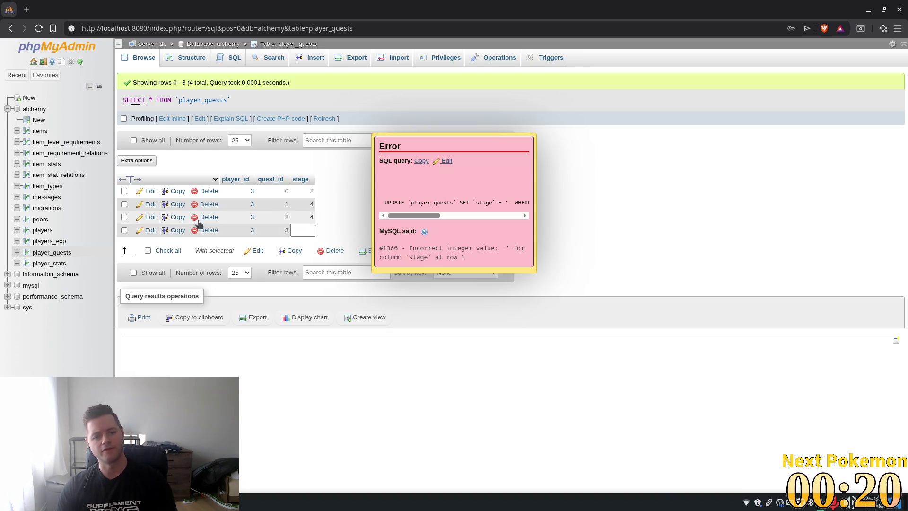
{"action": "left_click", "coordinate": [558, 205]}
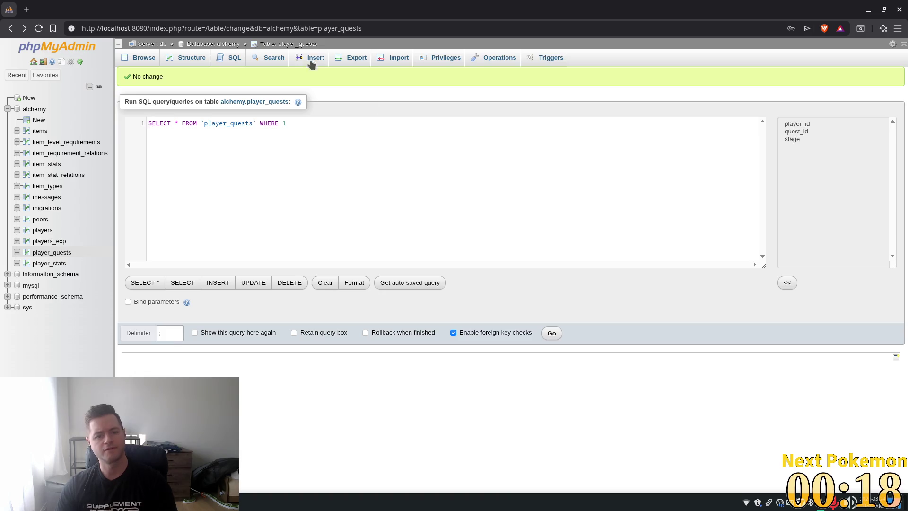
Delete the quest_id 3 row from player_quests and relaunch the game from Godot
{"action": "left_click", "coordinate": [142, 59]}
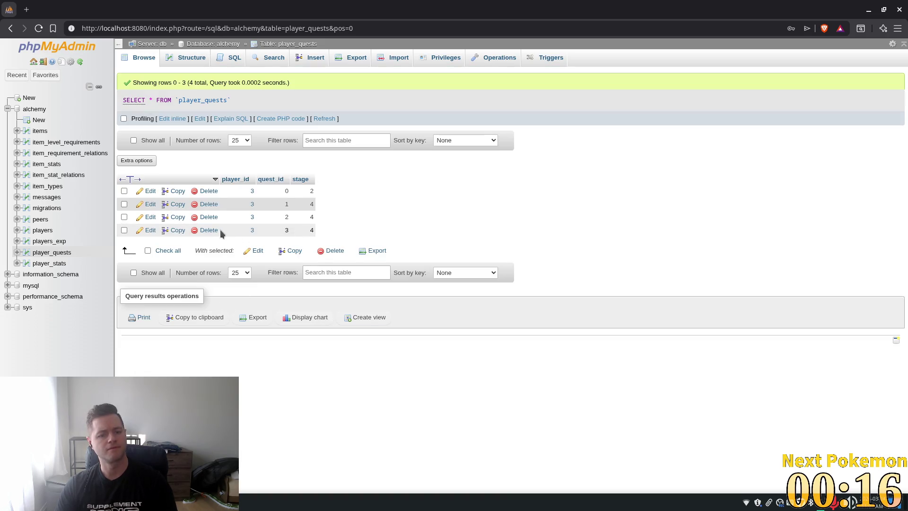
{"action": "left_click", "coordinate": [208, 231]}
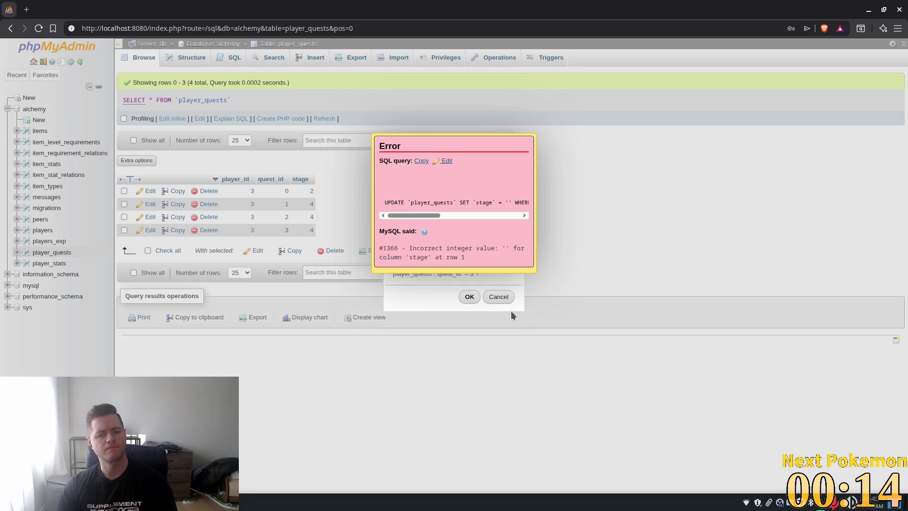
{"action": "left_click", "coordinate": [439, 157]}
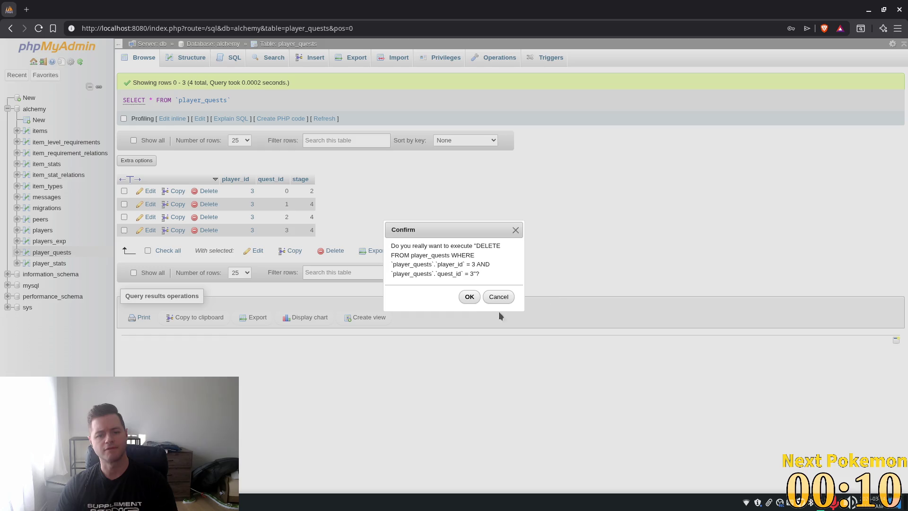
{"action": "left_click", "coordinate": [471, 296]}
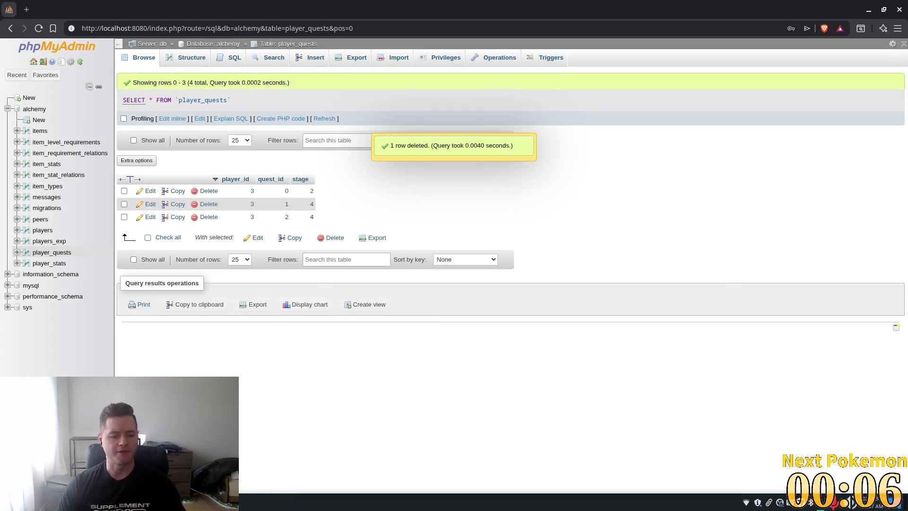
{"action": "left_click", "coordinate": [393, 497]}
{"action": "left_click", "coordinate": [790, 21]}
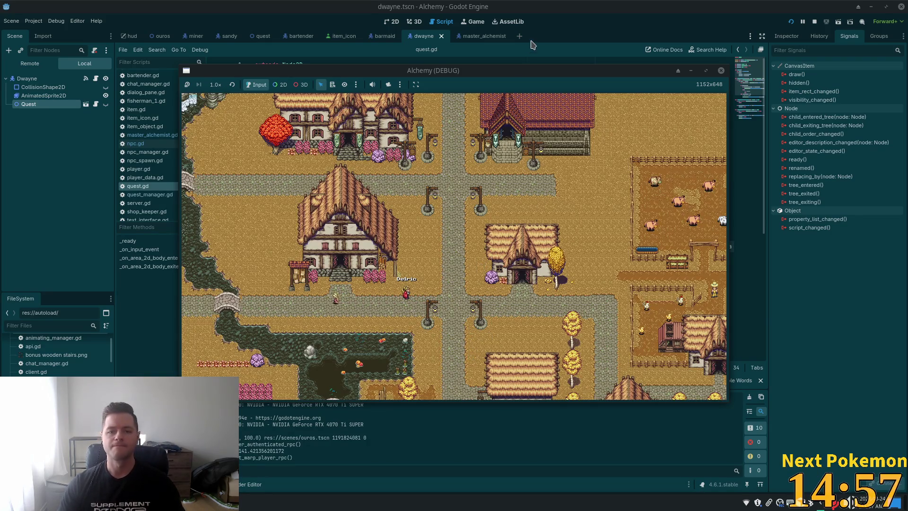
Enter the inn and talk to Dwayne through his master alchemist rumor
{"action": "key", "text": "Up"}
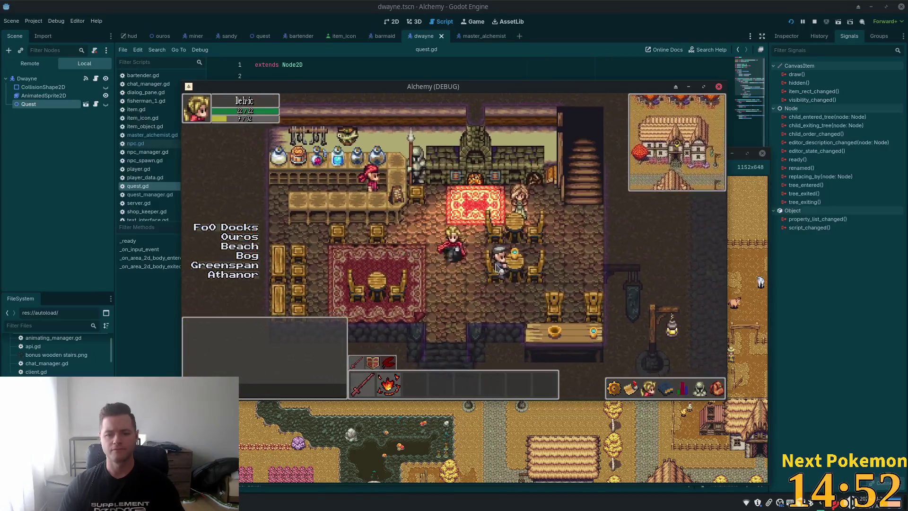
{"action": "left_click", "coordinate": [474, 259]}
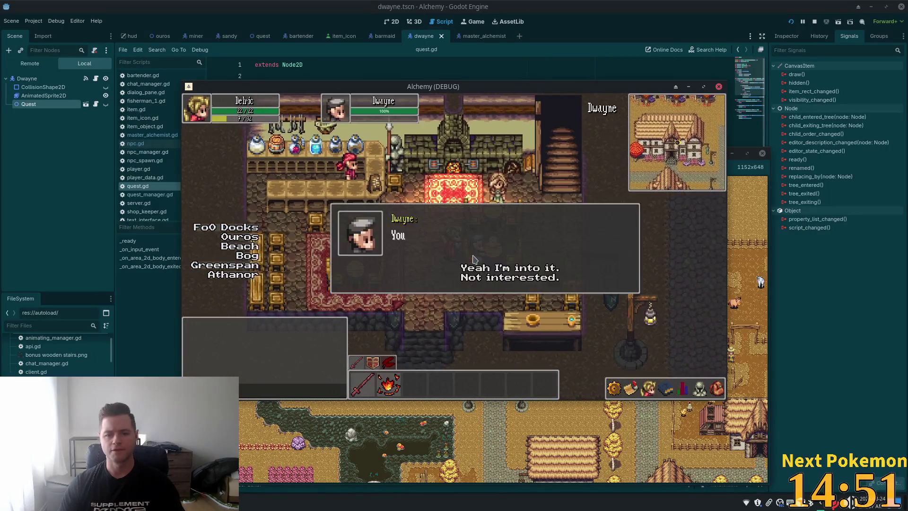
{"action": "left_click", "coordinate": [500, 278]}
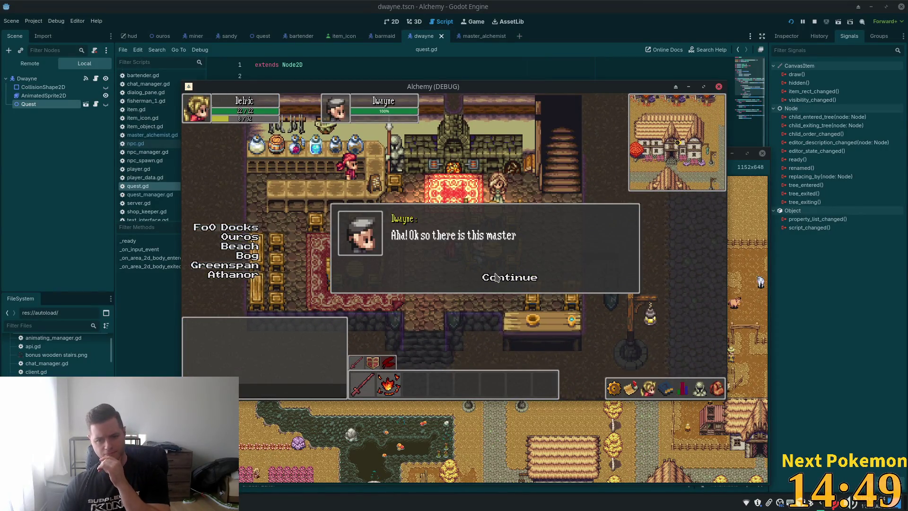
{"action": "left_click", "coordinate": [494, 282]}
{"action": "left_click", "coordinate": [494, 280]}
{"action": "left_click", "coordinate": [495, 280]}
{"action": "left_click", "coordinate": [495, 280]}
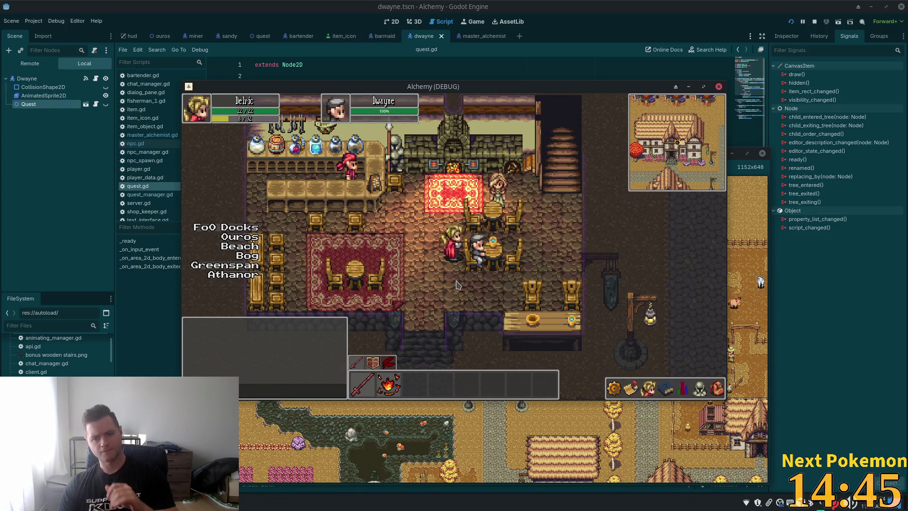
Walk west across the bridge to the alchemist's house, then stop the game
{"action": "left_click", "coordinate": [438, 296]}
{"action": "key", "text": "Left"}
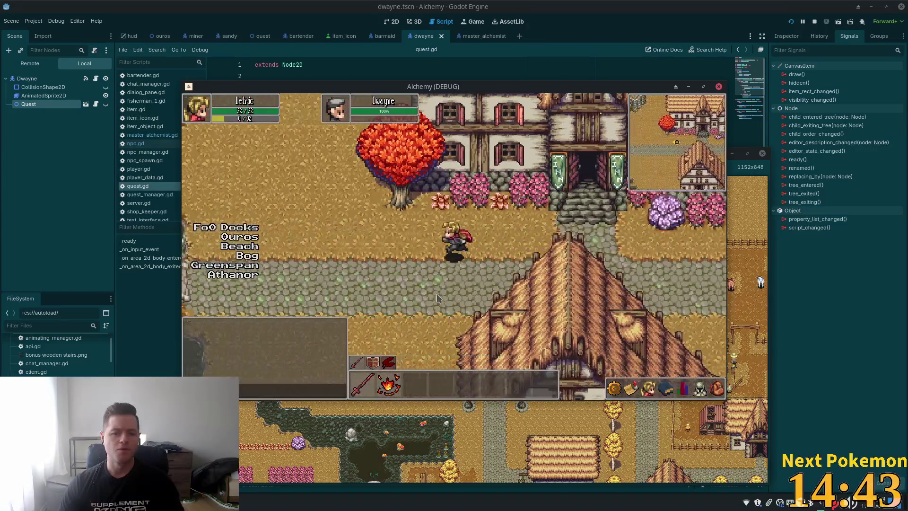
{"action": "key", "text": "Left"}
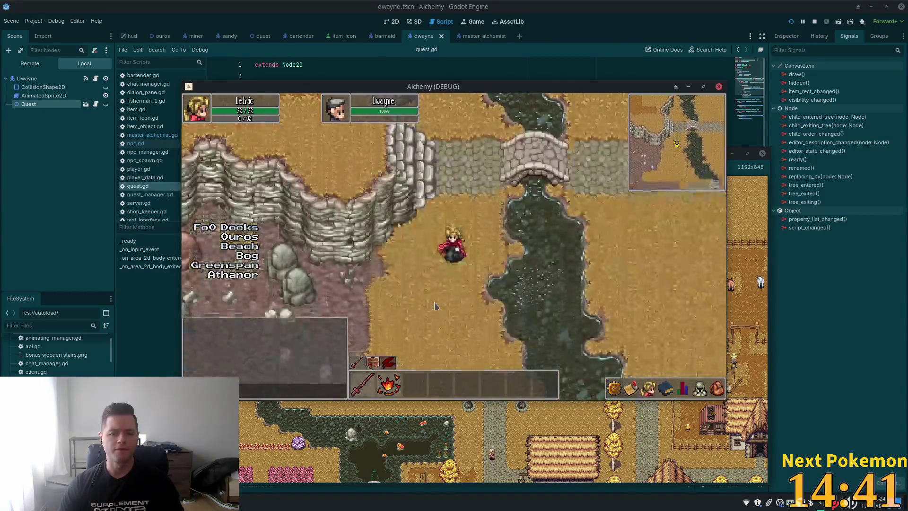
{"action": "key", "text": "Left"}
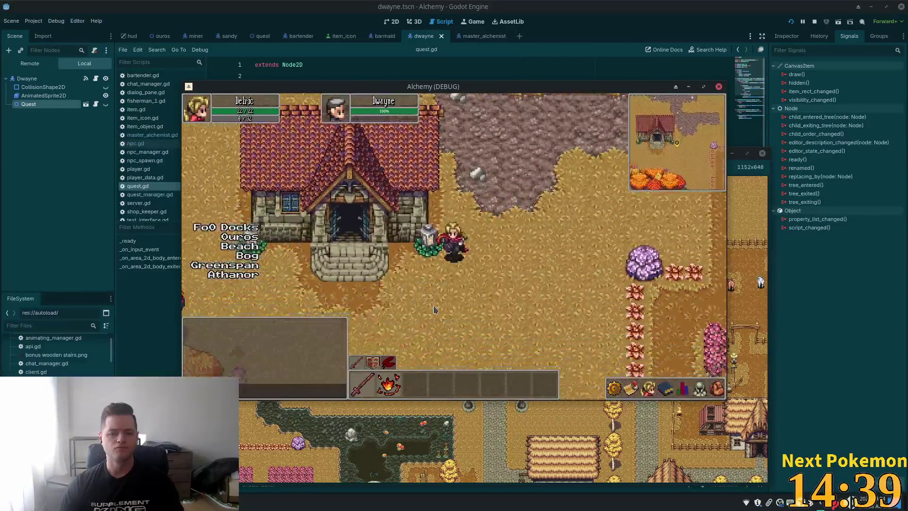
{"action": "left_click", "coordinate": [661, 4]}
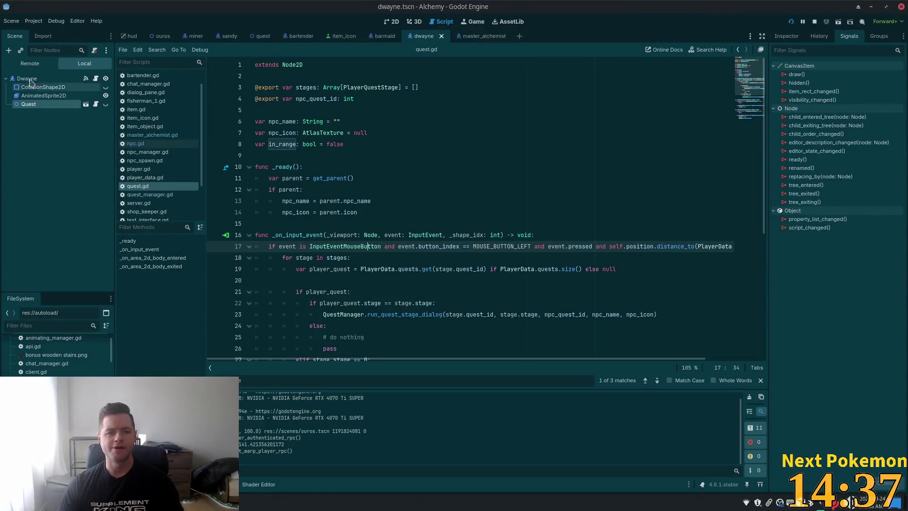
Compare the Dwayne NPC's properties with the MasterAlchemist node's in the Inspector
{"action": "left_click", "coordinate": [481, 37]}
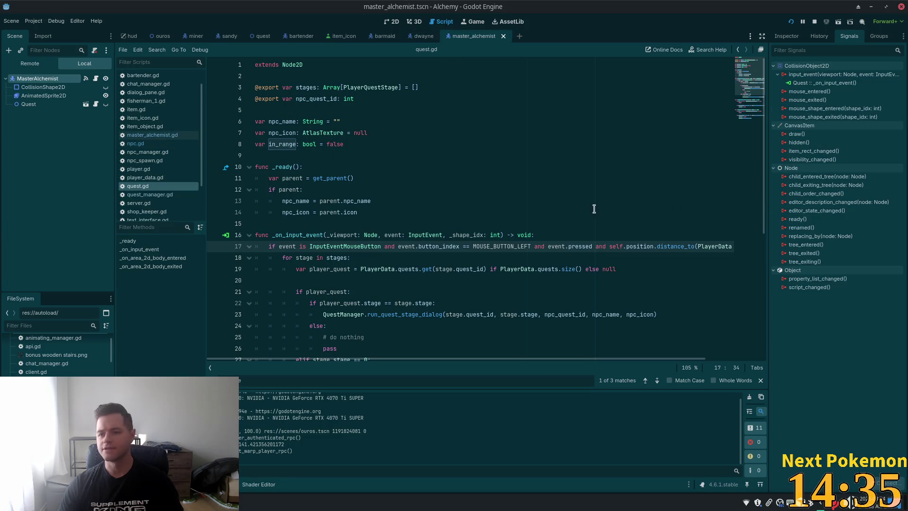
{"action": "left_click", "coordinate": [787, 35]}
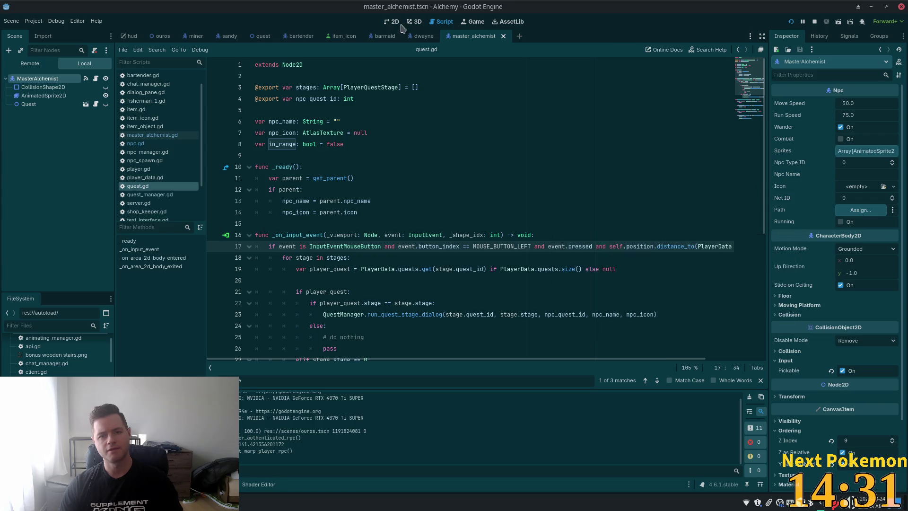
{"action": "left_click", "coordinate": [423, 36]}
{"action": "left_click", "coordinate": [27, 78]}
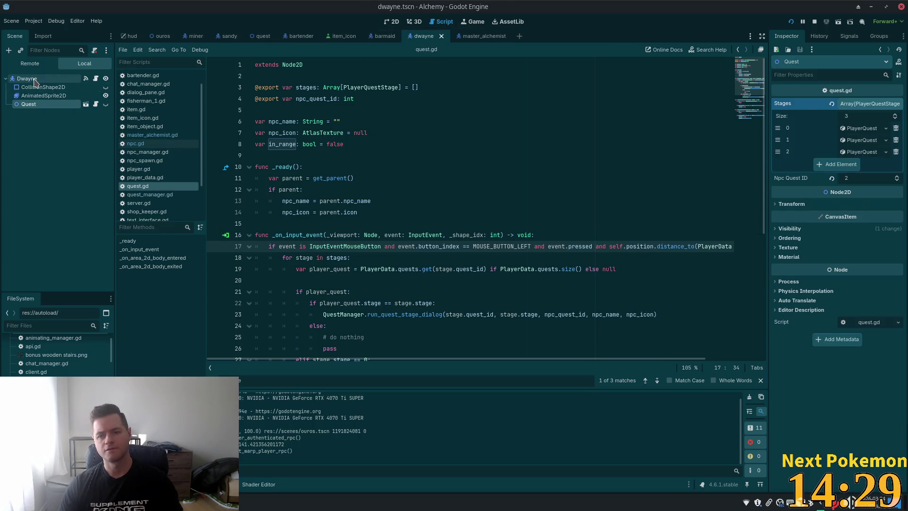
{"action": "scroll", "coordinate": [802, 246], "scroll_direction": "up", "scroll_amount": 6}
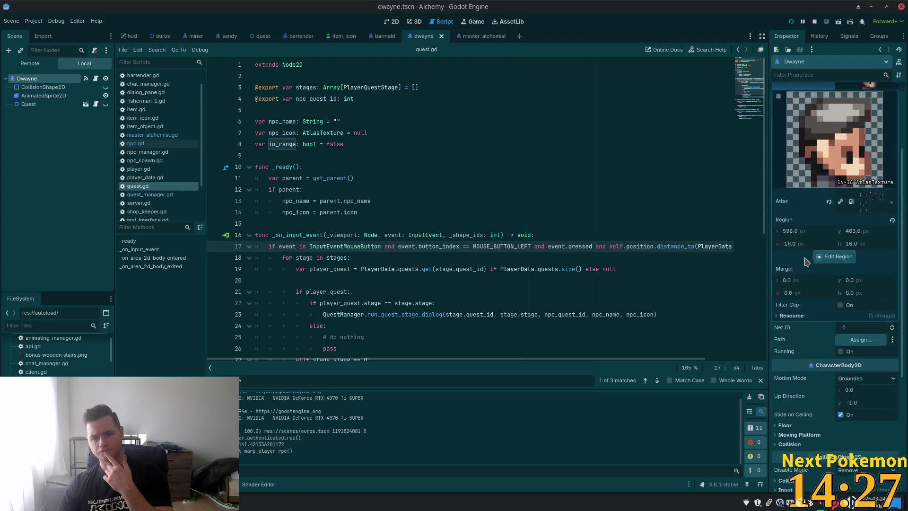
{"action": "left_click", "coordinate": [473, 36]}
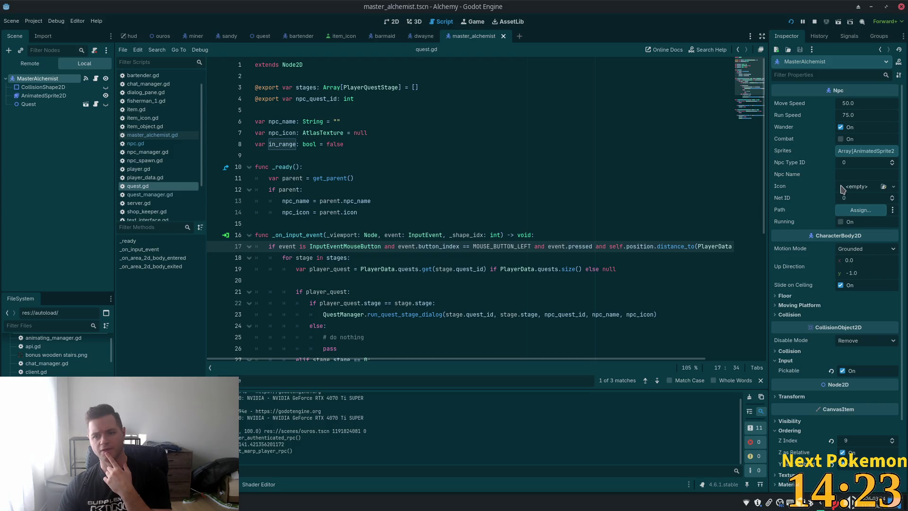
{"action": "left_click", "coordinate": [862, 151]}
{"action": "left_click", "coordinate": [861, 151]}
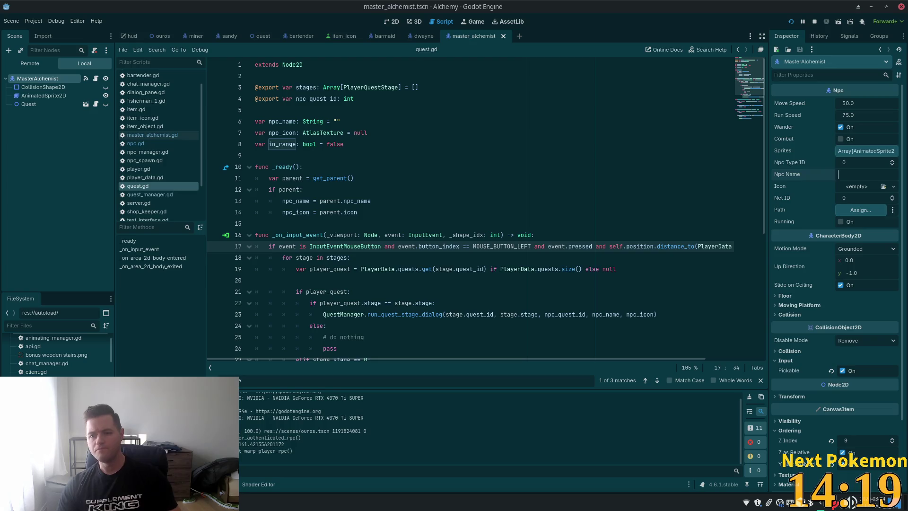
Set the MasterAlchemist node's Npc Name to 'Master Alchemist Hank'
{"action": "left_click", "coordinate": [861, 174]}
{"action": "type", "text": "Master Alc"}
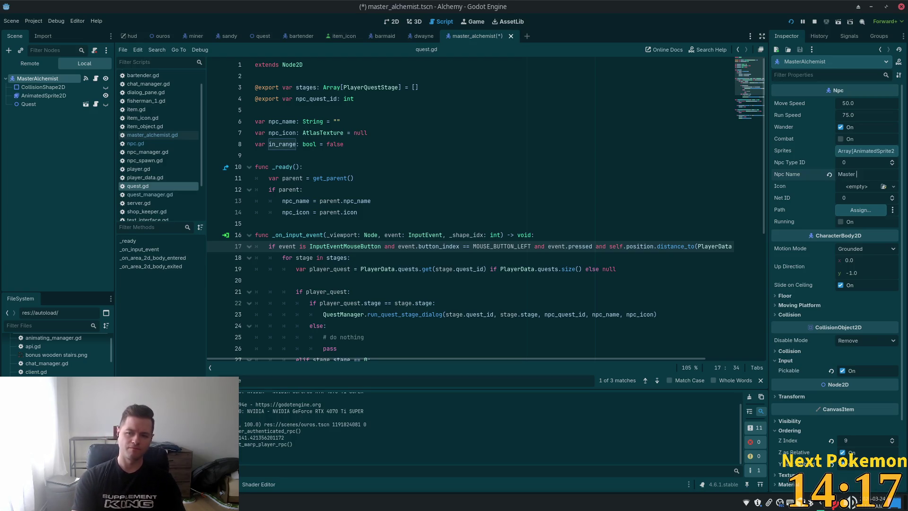
{"action": "type", "text": "hemist Hank"}
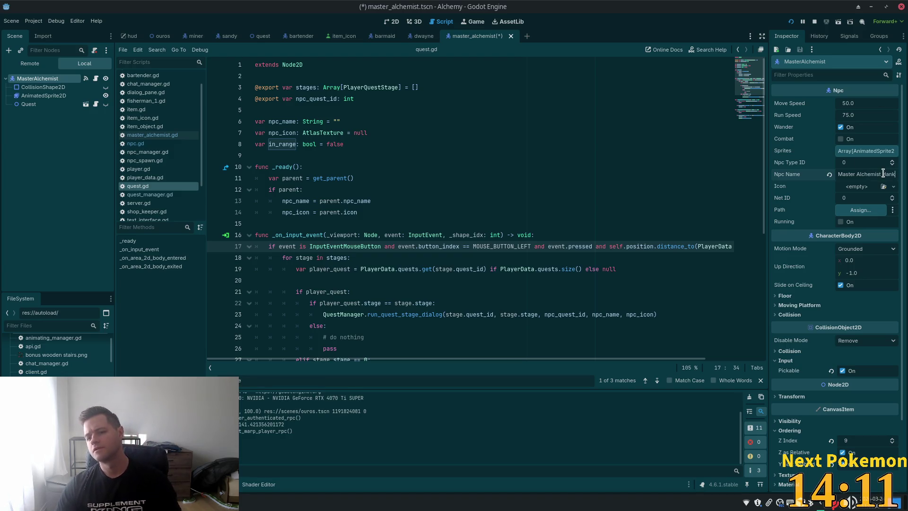
{"action": "key", "text": "Return"}
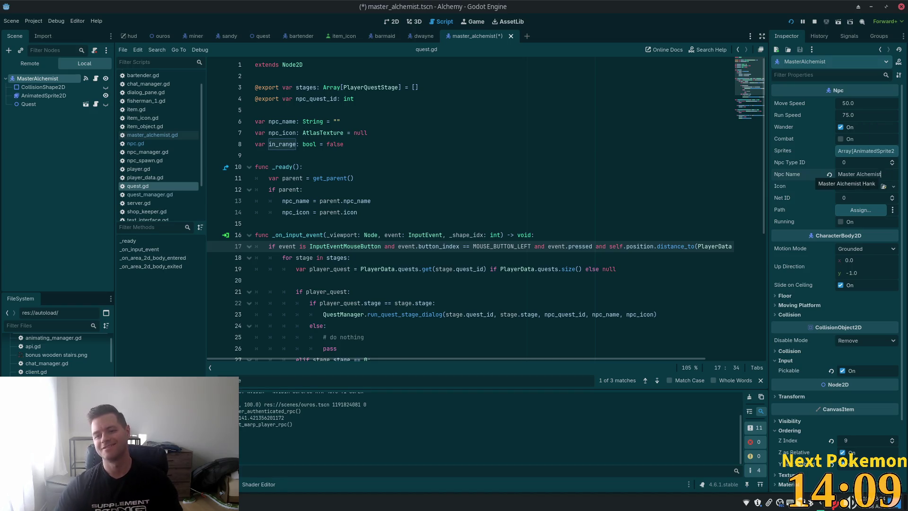
{"action": "left_click", "coordinate": [893, 186]}
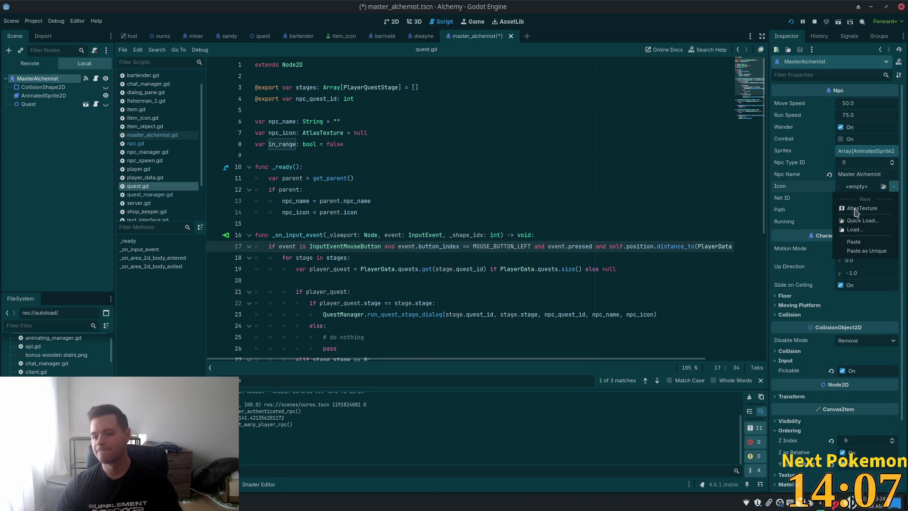
Create a new AtlasTexture icon using MasterAlchemist.png as its atlas, then open Edit Region
{"action": "left_click", "coordinate": [894, 216]}
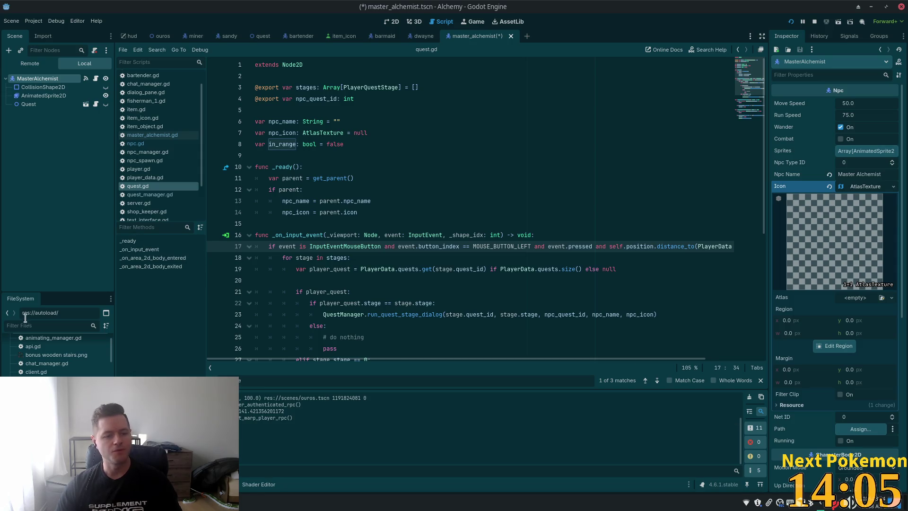
{"action": "type", "text": "master"}
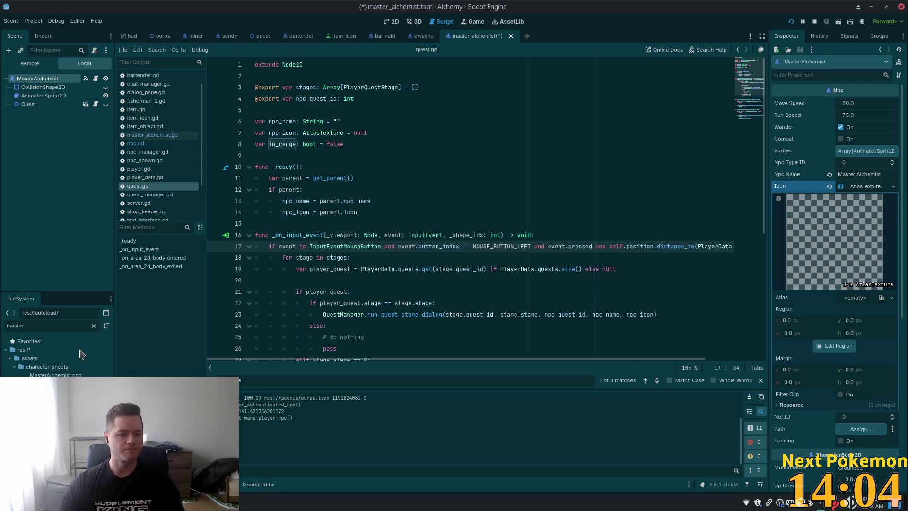
{"action": "left_click_drag", "start_coordinate": [55, 375], "coordinate": [861, 298]}
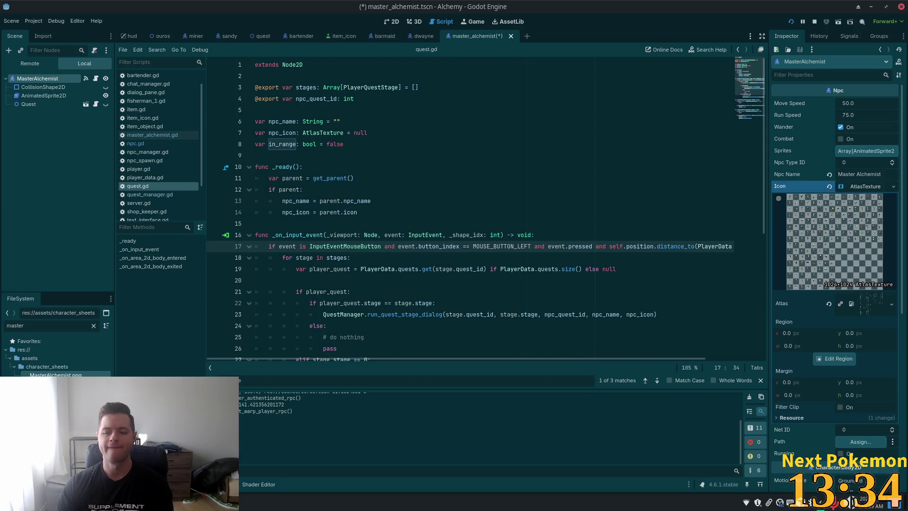
{"action": "left_click", "coordinate": [832, 361]}
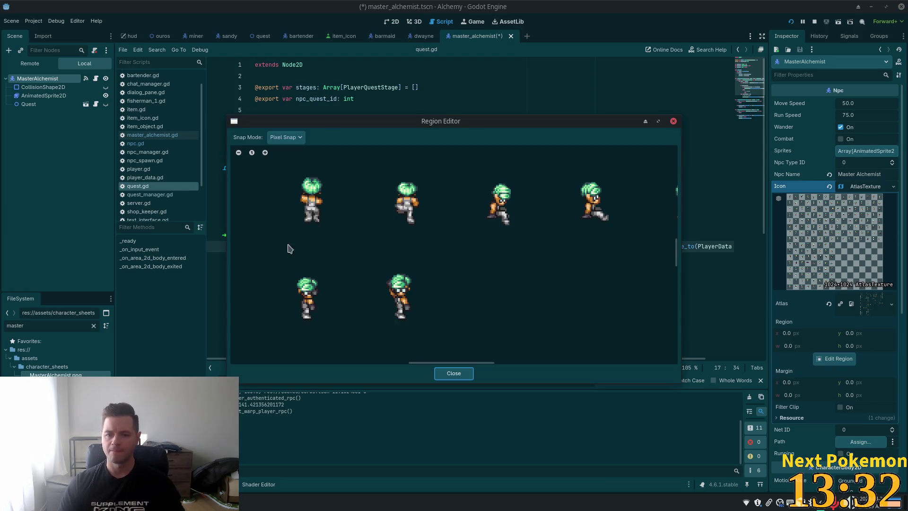
Set the Region Editor's snap mode to Pixel Snap after trying Auto Slice
{"action": "scroll", "coordinate": [418, 274], "scroll_direction": "down", "scroll_amount": 2}
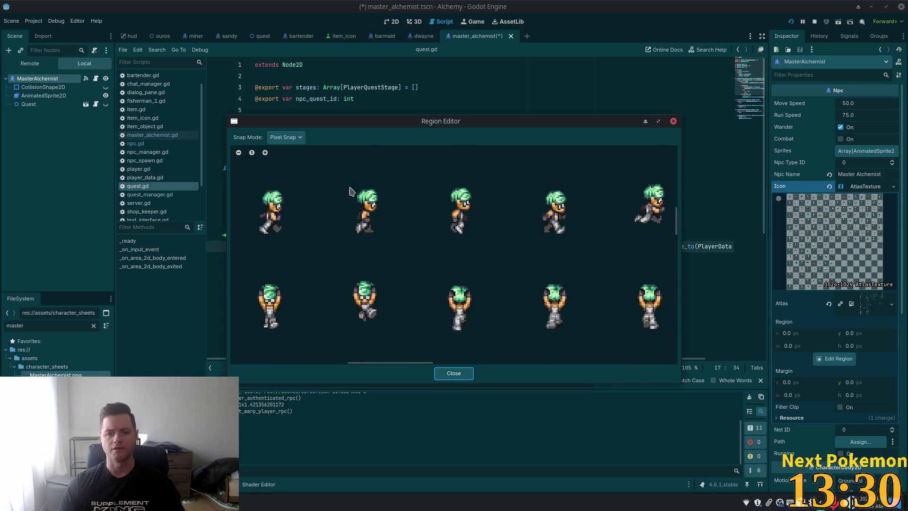
{"action": "scroll", "coordinate": [397, 211], "scroll_direction": "down", "scroll_amount": 2}
{"action": "scroll", "coordinate": [397, 211], "scroll_direction": "down", "scroll_amount": 2}
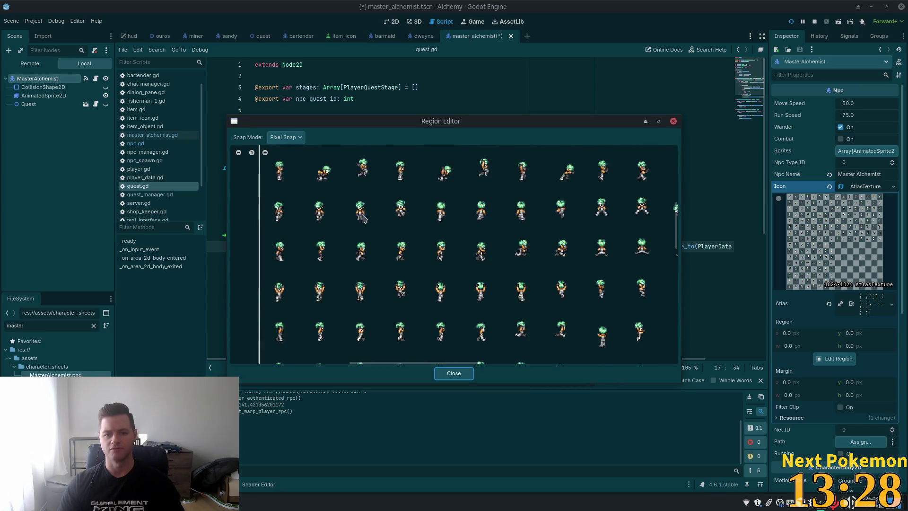
{"action": "scroll", "coordinate": [513, 154], "scroll_direction": "up", "scroll_amount": 3}
{"action": "scroll", "coordinate": [450, 351], "scroll_direction": "down", "scroll_amount": 1}
{"action": "scroll", "coordinate": [455, 298], "scroll_direction": "up", "scroll_amount": 1}
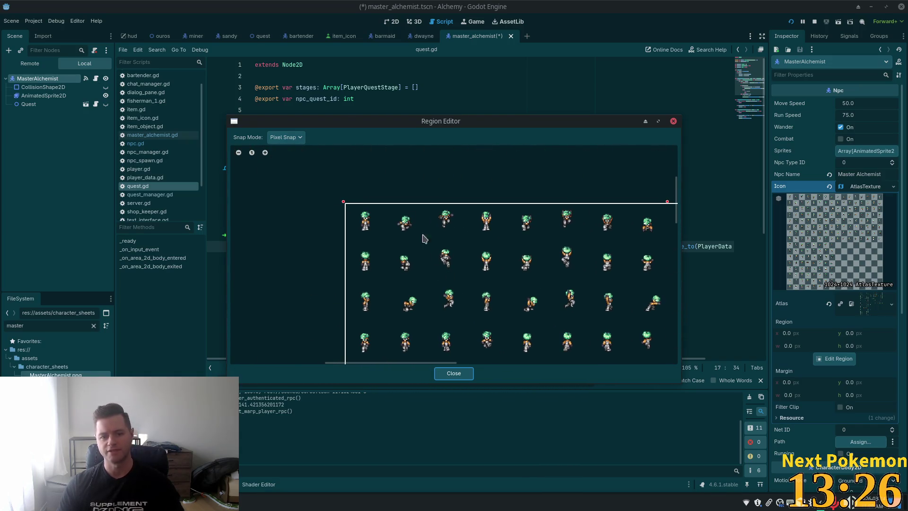
{"action": "left_click", "coordinate": [285, 138]}
{"action": "left_click", "coordinate": [293, 182]}
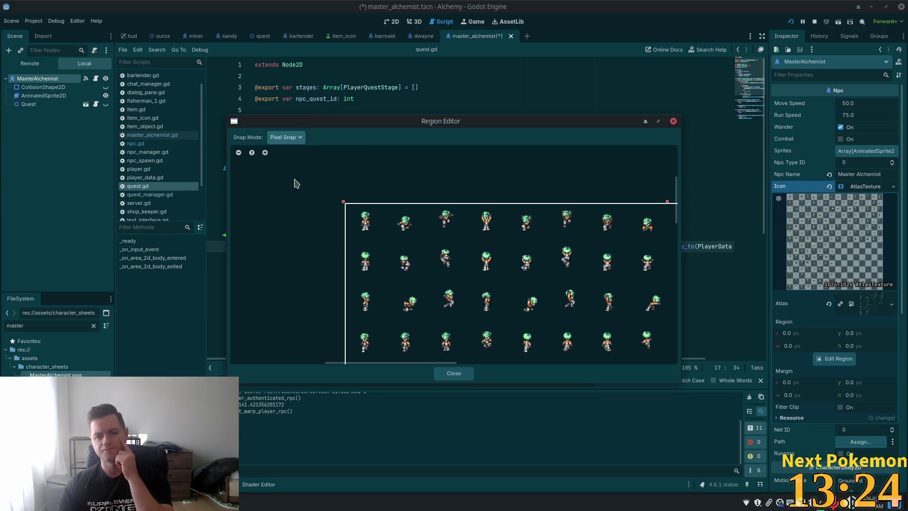
{"action": "scroll", "coordinate": [373, 258], "scroll_direction": "up", "scroll_amount": 5}
{"action": "scroll", "coordinate": [373, 258], "scroll_direction": "up", "scroll_amount": 5}
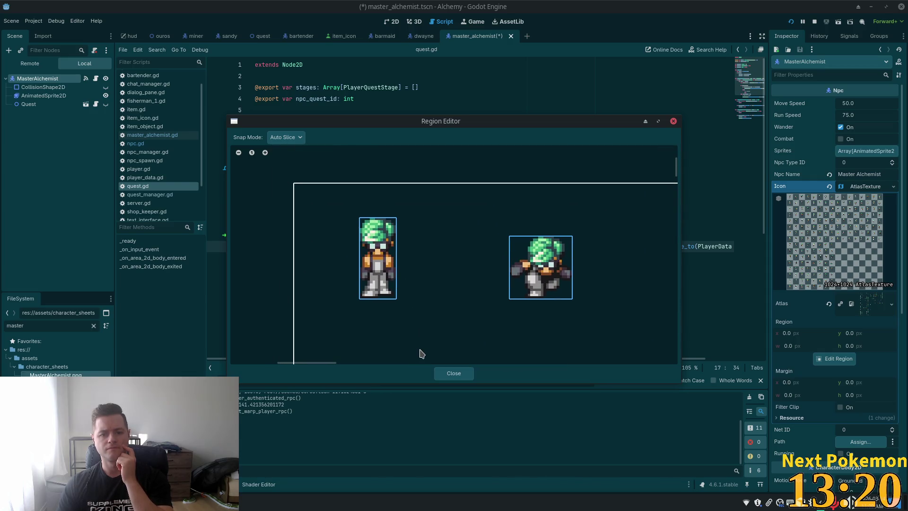
{"action": "scroll", "coordinate": [426, 265], "scroll_direction": "up", "scroll_amount": 2}
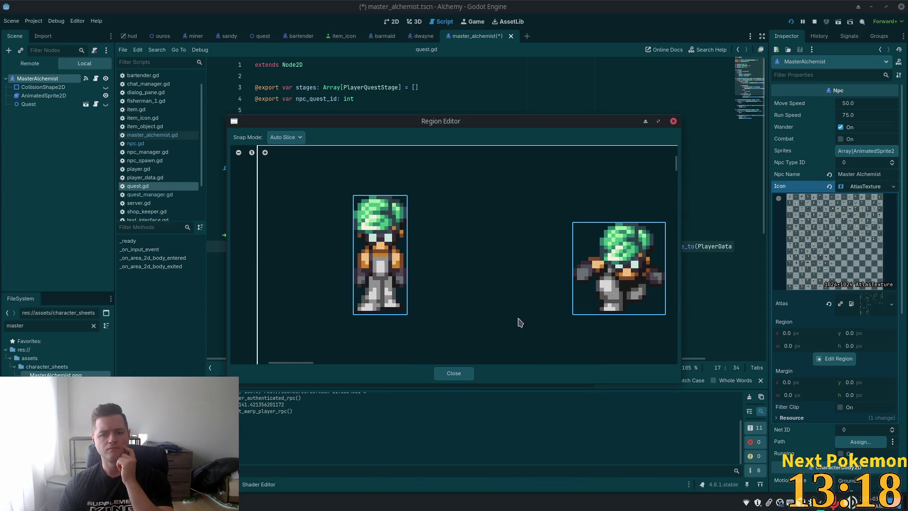
{"action": "left_click", "coordinate": [286, 137]}
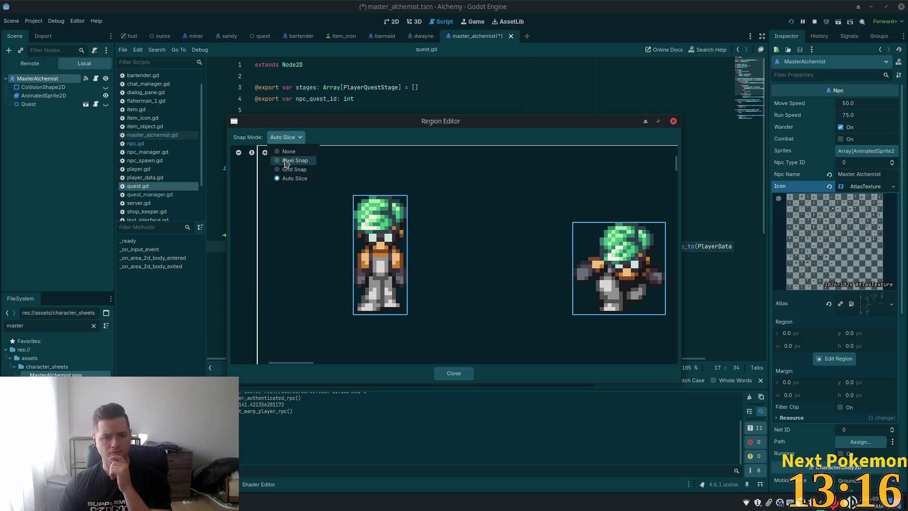
{"action": "left_click", "coordinate": [285, 161]}
{"action": "scroll", "coordinate": [354, 215], "scroll_direction": "up", "scroll_amount": 2}
Box the alchemist's head and trim the region to 14×15 at 25, 13, then close
{"action": "mouse_move", "coordinate": [345, 171]}
{"action": "left_mouse_down"}
{"action": "mouse_move", "coordinate": [418, 264]}
{"action": "mouse_move", "coordinate": [490, 294]}
{"action": "mouse_move", "coordinate": [459, 289]}
{"action": "mouse_move", "coordinate": [458, 278]}
{"action": "mouse_move", "coordinate": [453, 286]}
{"action": "left_mouse_up"}
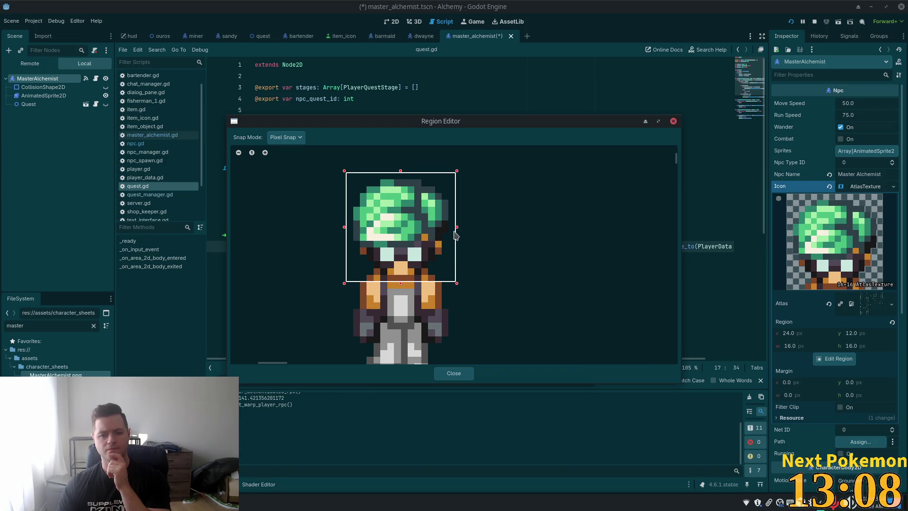
{"action": "left_click_drag", "start_coordinate": [455, 235], "coordinate": [449, 235]}
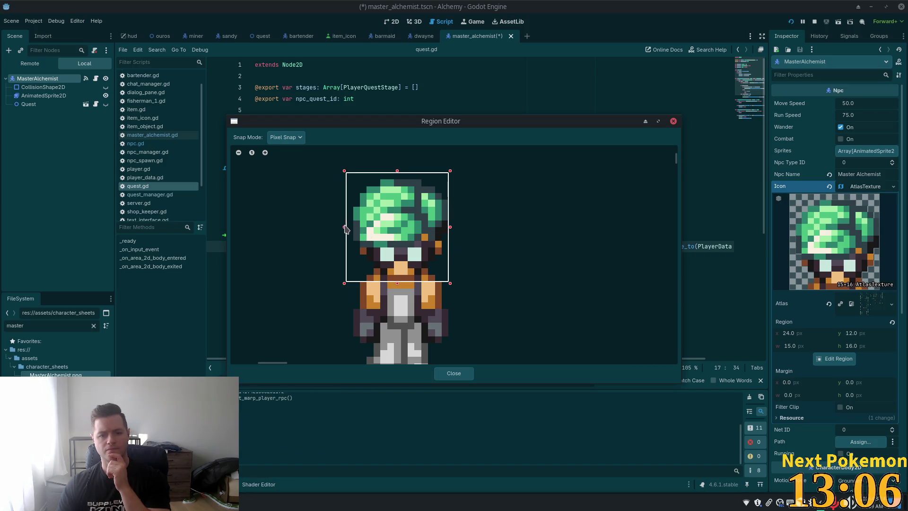
{"action": "left_click_drag", "start_coordinate": [345, 228], "coordinate": [352, 232]}
{"action": "left_click_drag", "start_coordinate": [400, 168], "coordinate": [400, 181]}
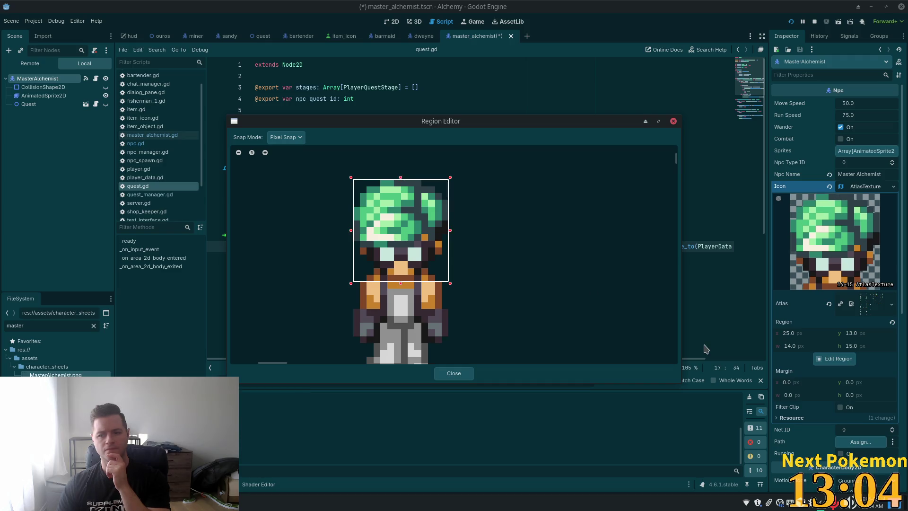
{"action": "left_click", "coordinate": [453, 373]}
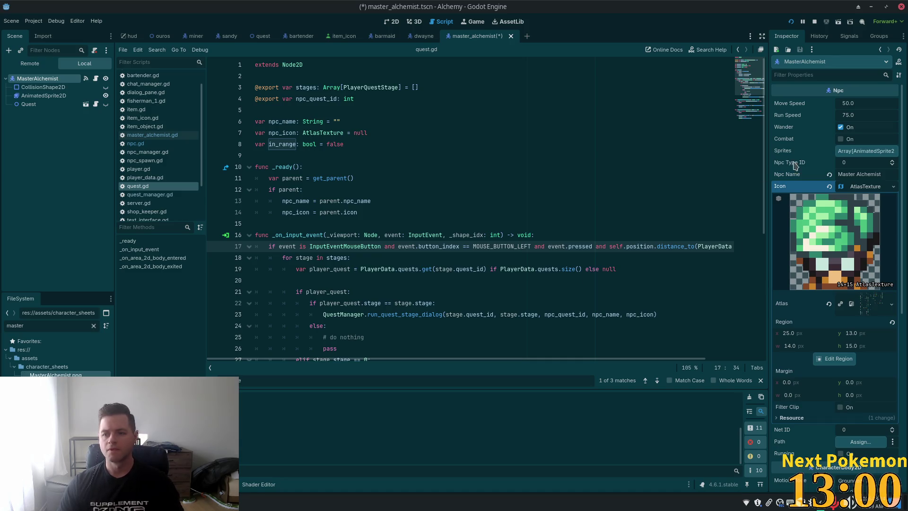
Save master_alchemist.tscn and run the game
{"action": "left_click", "coordinate": [861, 186]}
{"action": "key", "text": "ctrl+s"}
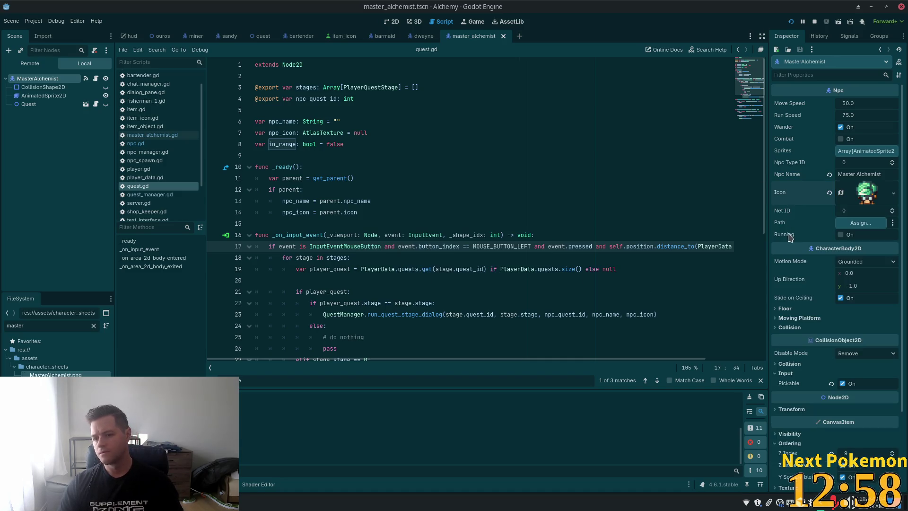
{"action": "left_click", "coordinate": [392, 201]}
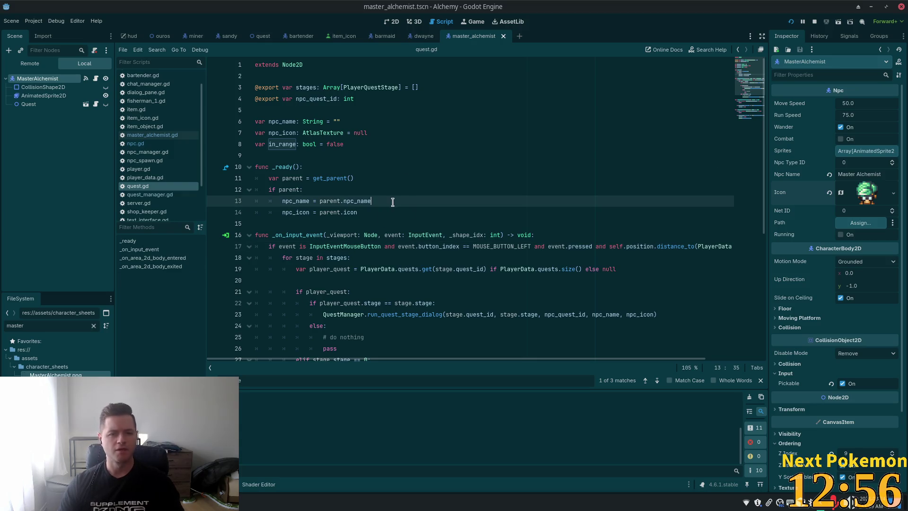
{"action": "left_click", "coordinate": [792, 20]}
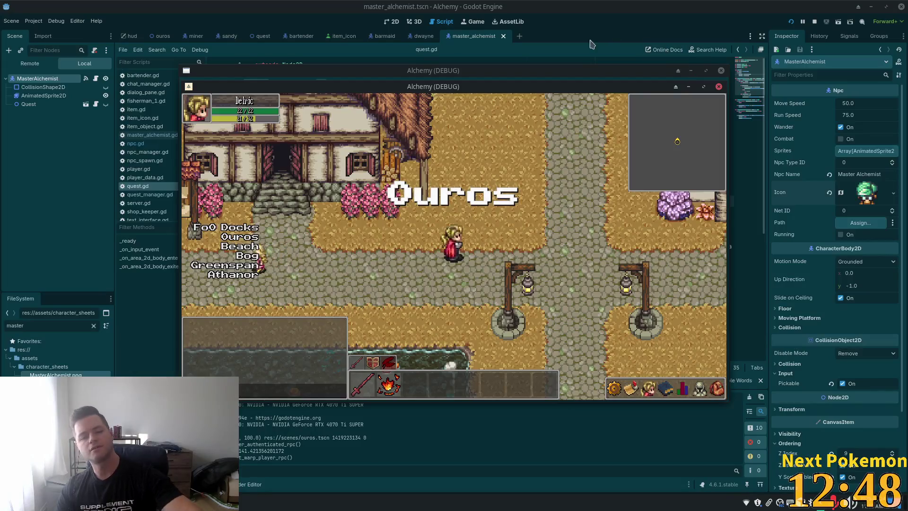
Walk the player west into the alchemist's shop beside the Master Alchemist, then switch to phpMyAdmin
{"action": "key", "text": "a"}
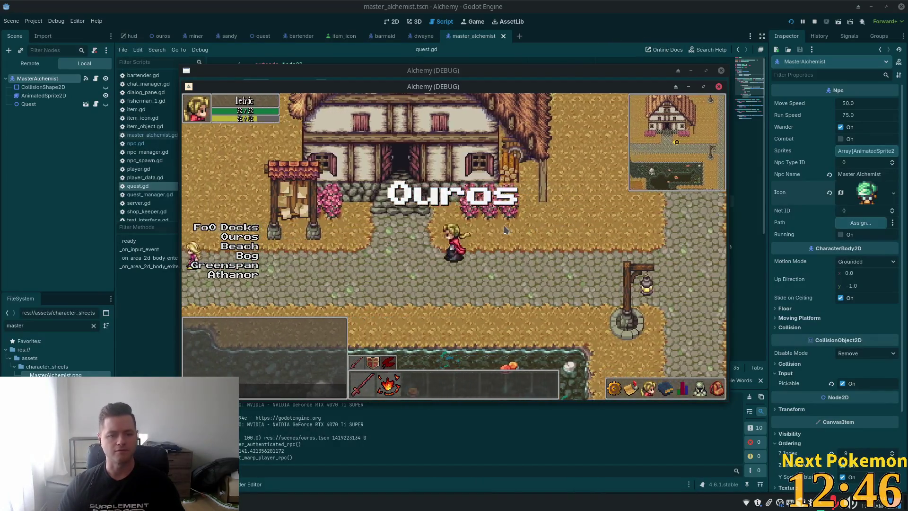
{"action": "key", "text": "a"}
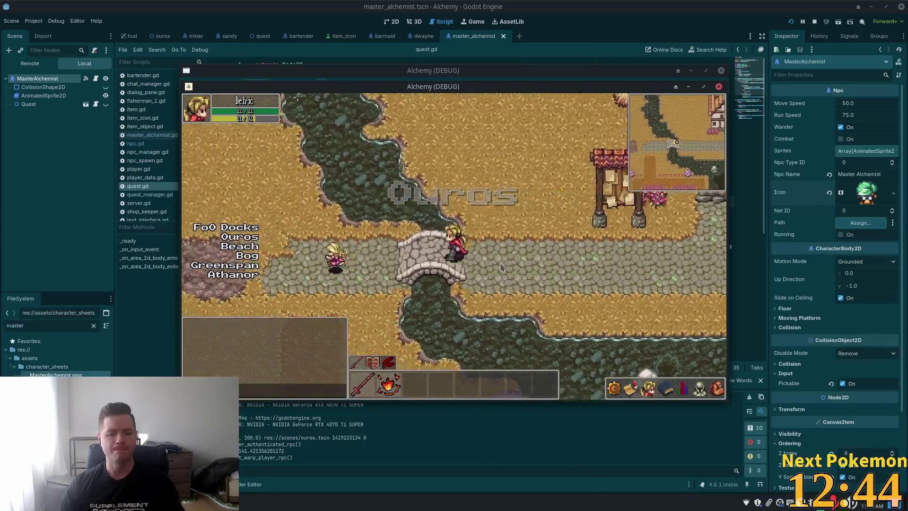
{"action": "key", "text": "a"}
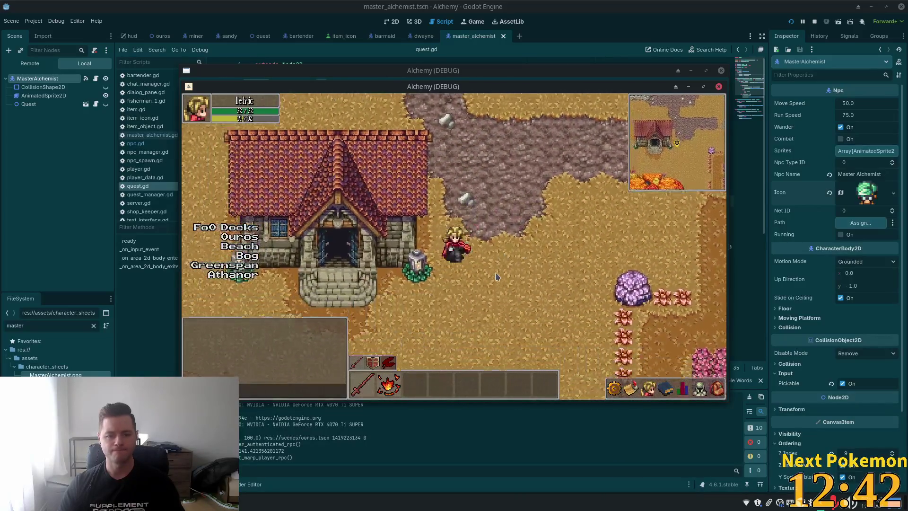
{"action": "key", "text": "a"}
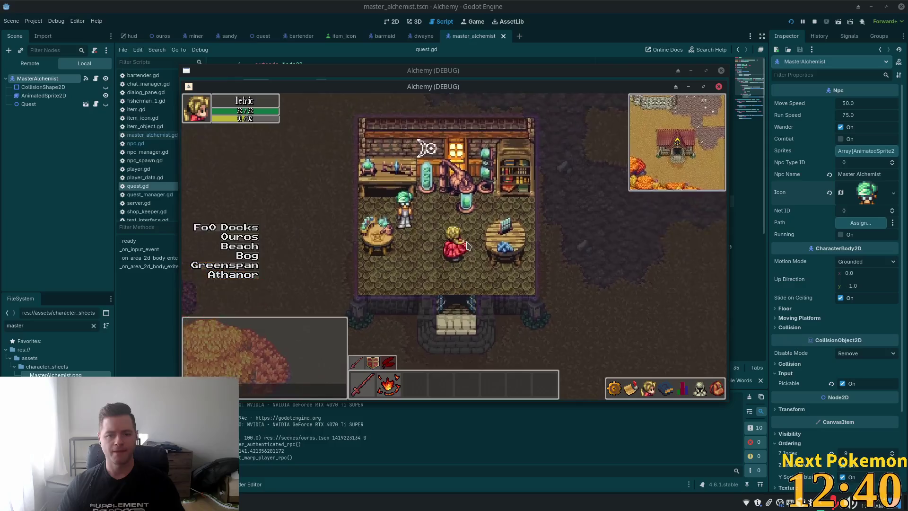
{"action": "key", "text": "s"}
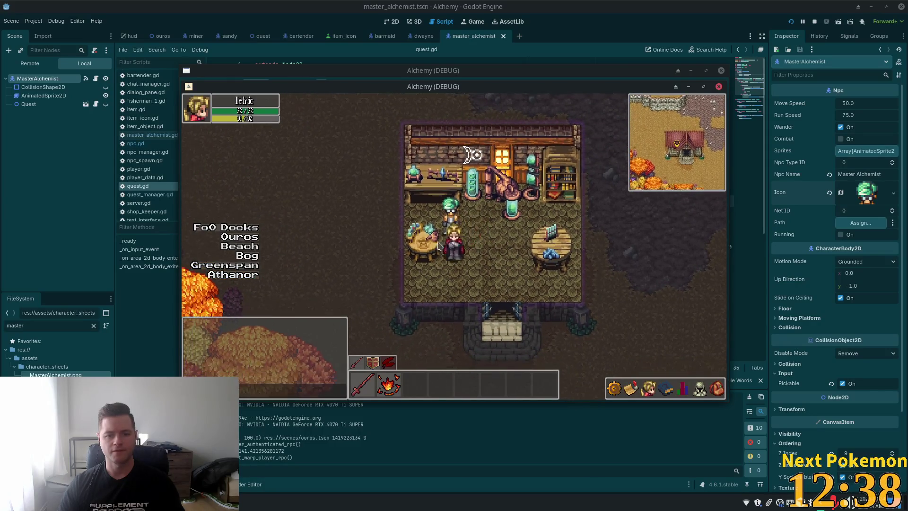
{"action": "key", "text": "s"}
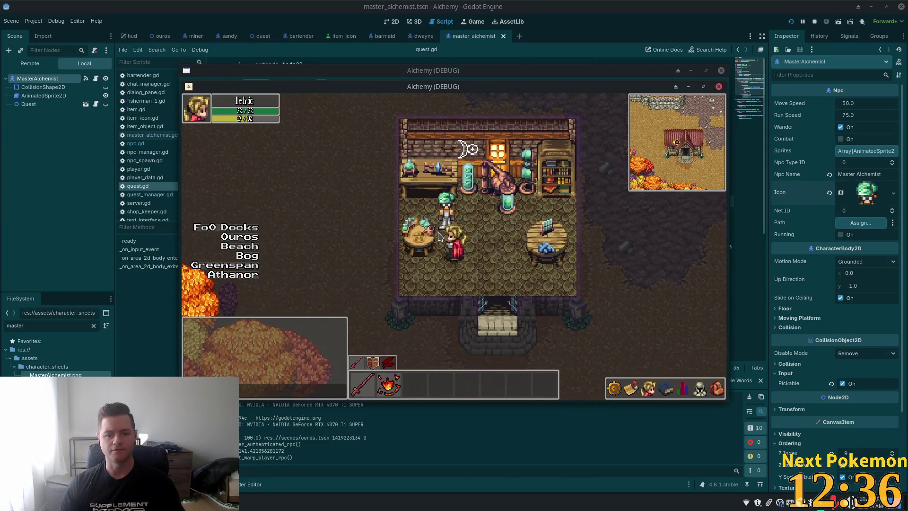
{"action": "key", "text": "w"}
{"action": "key", "text": "a"}
{"action": "key", "text": "w"}
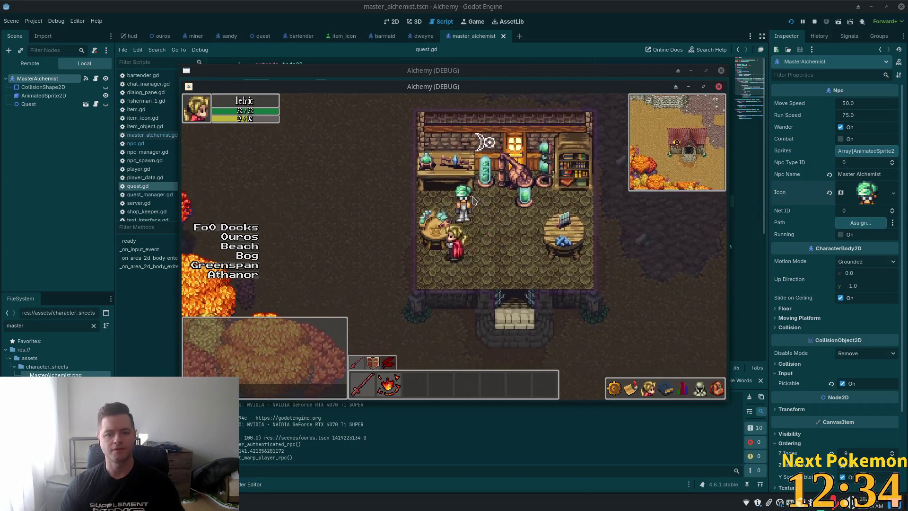
{"action": "key", "text": "s"}
{"action": "key", "text": "d"}
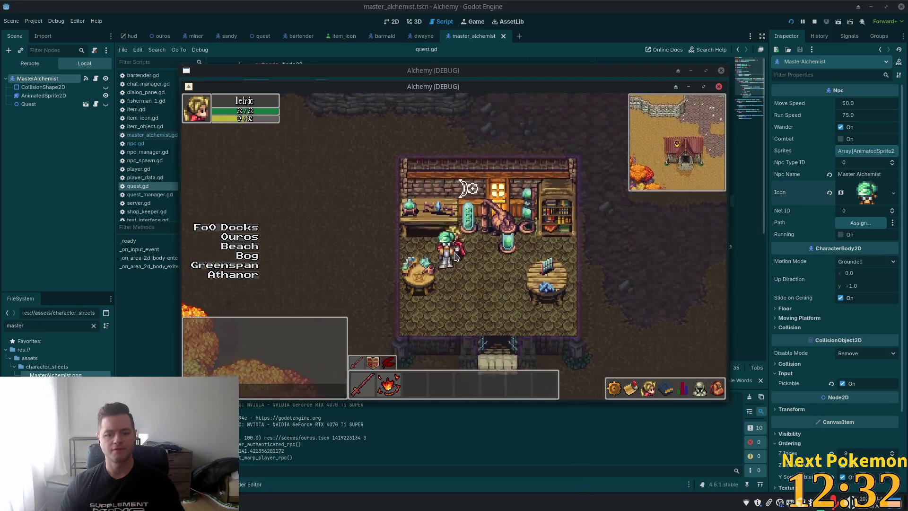
{"action": "key", "text": "s"}
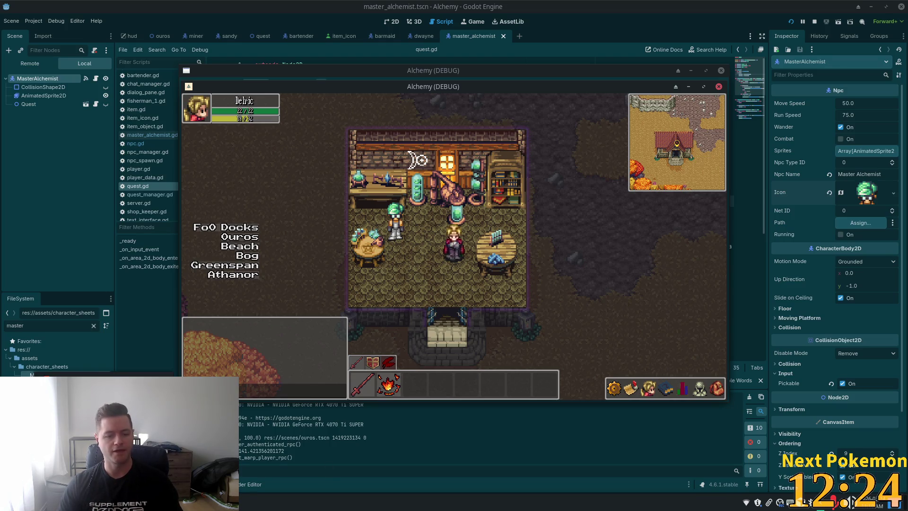
{"action": "key", "text": "alt+Tab"}
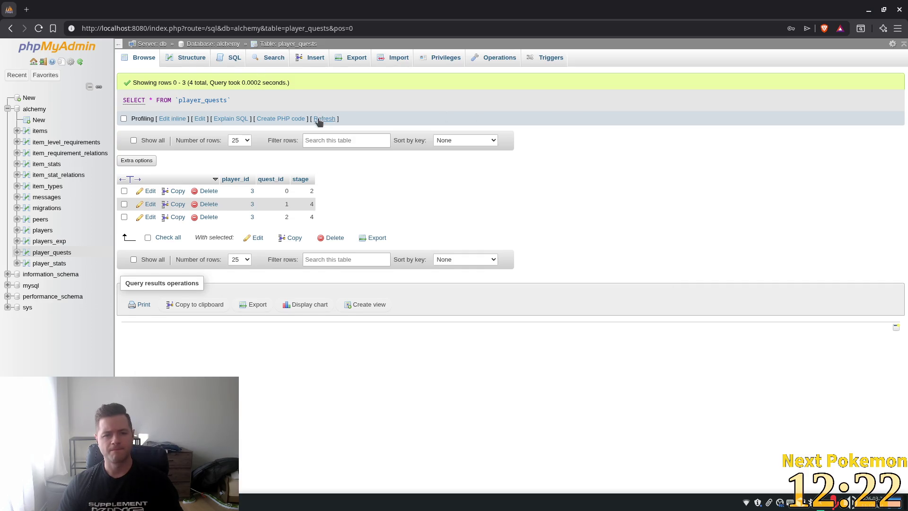
Refresh player_quests to reveal the new quest 3 row at stage 2
{"action": "left_click", "coordinate": [319, 119]}
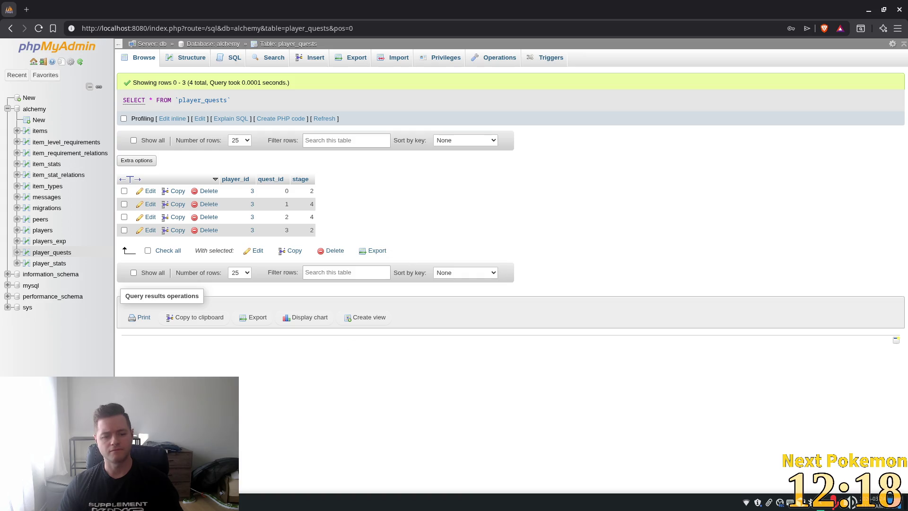
{"action": "key", "text": "alt+Tab"}
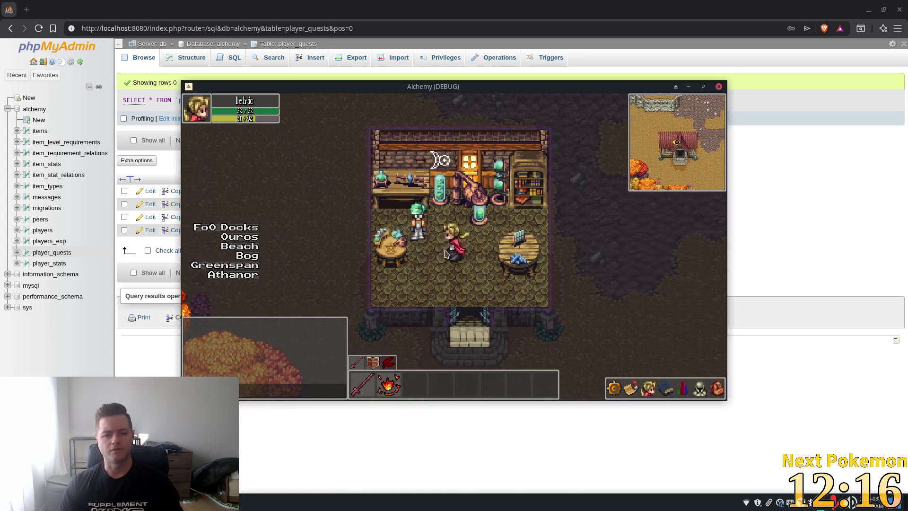
{"action": "key", "text": "a"}
{"action": "key", "text": "d"}
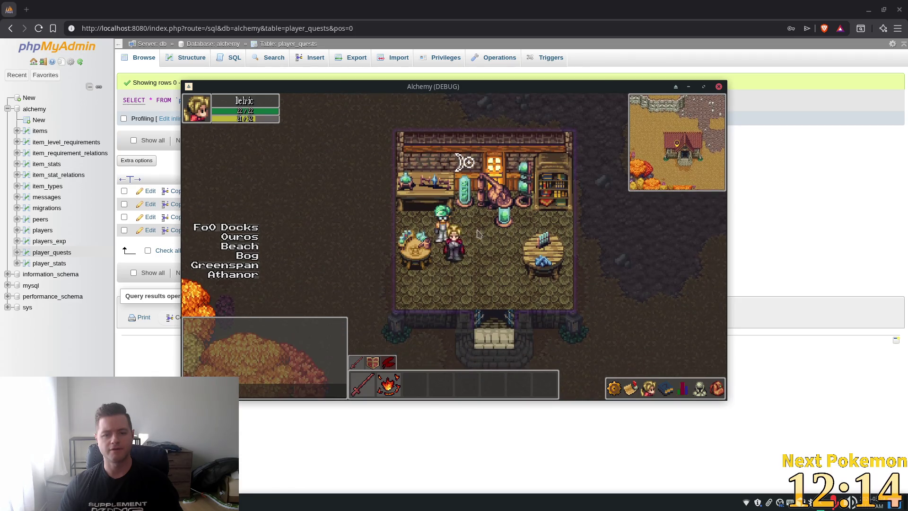
Check the game's equipment and inventory panels, close the game, and return to quest.gd
{"action": "left_click", "coordinate": [701, 390]}
{"action": "left_click", "coordinate": [717, 391]}
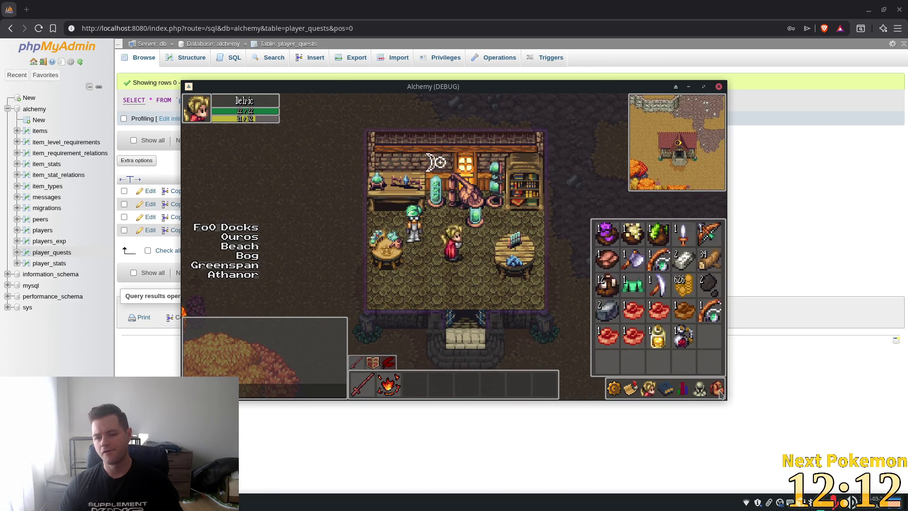
{"action": "key", "text": "Escape"}
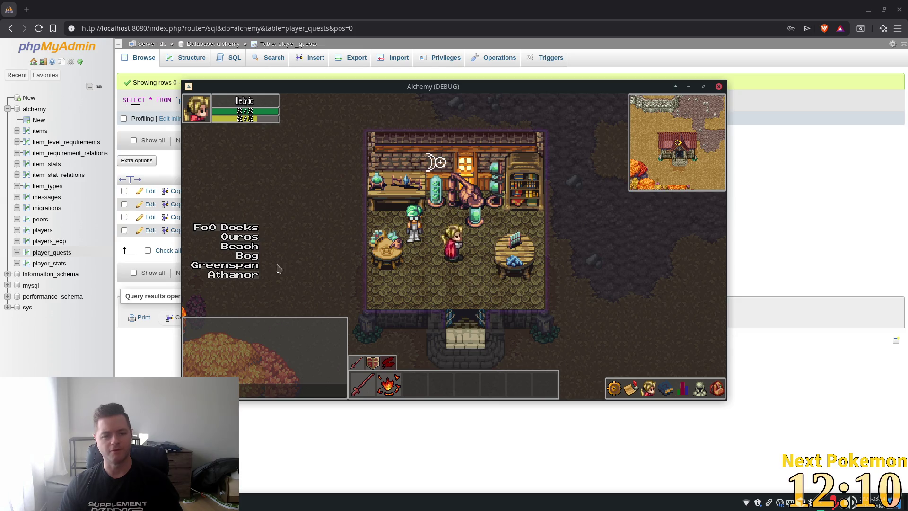
{"action": "key", "text": "alt+F4"}
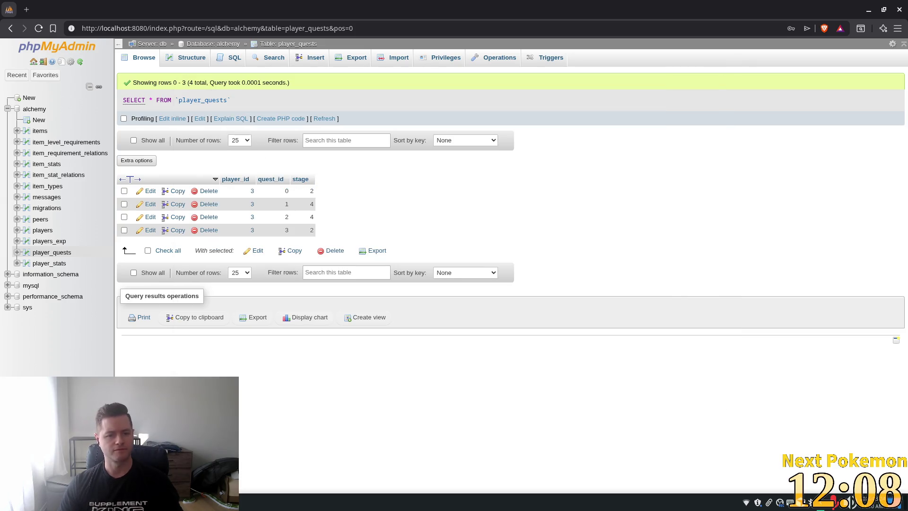
{"action": "key", "text": "alt+Tab"}
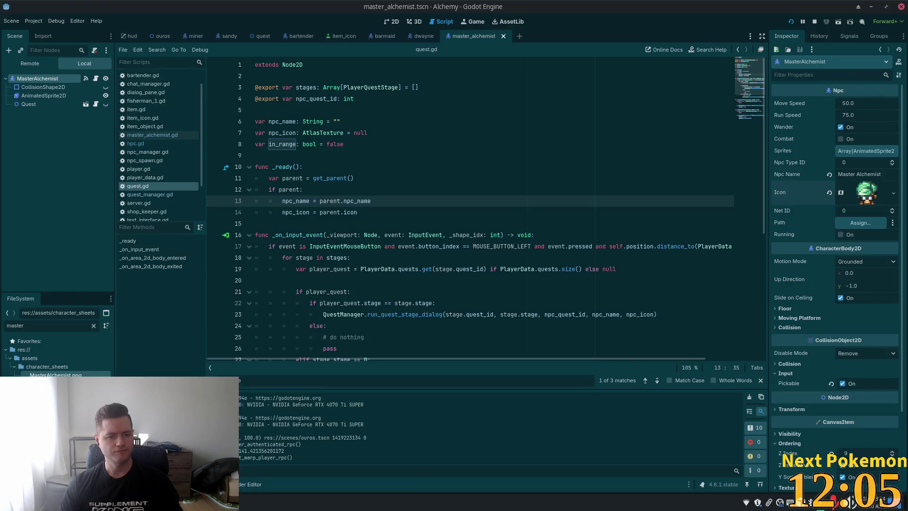
Review a_new_age_of_alchemy.json and select quest_npc_id on line 52
{"action": "left_click", "coordinate": [156, 25]}
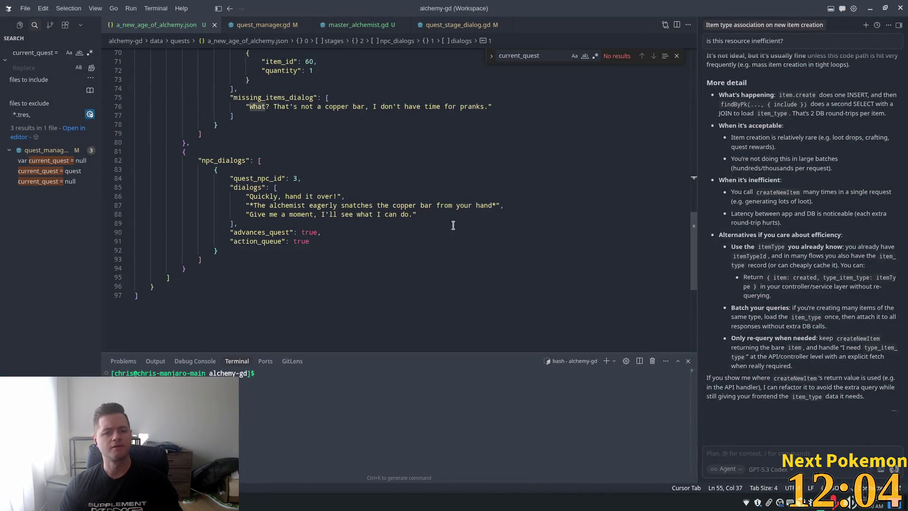
{"action": "scroll", "coordinate": [690, 202], "scroll_direction": "down", "scroll_amount": 3}
{"action": "left_click_drag", "start_coordinate": [696, 74], "coordinate": [699, 163]}
{"action": "double_click", "coordinate": [264, 212]}
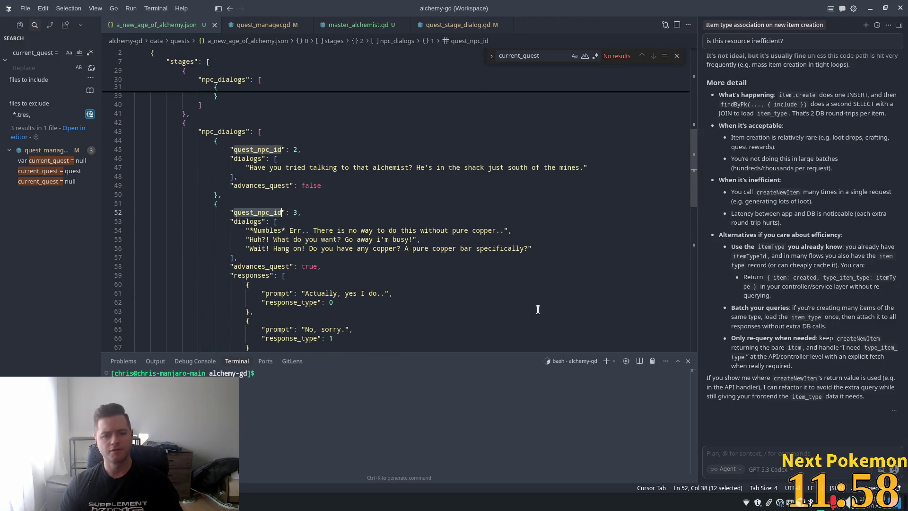
{"action": "scroll", "coordinate": [520, 290], "scroll_direction": "down", "scroll_amount": 4}
From master_alchemist.gd, open the Npc class and find its _on_input_event handler in npc.gd
{"action": "key", "text": "ctrl+Tab"}
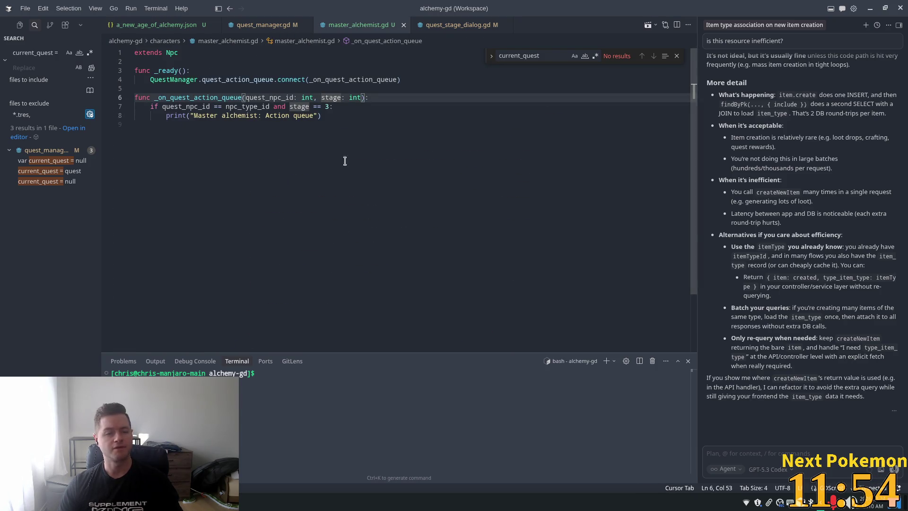
{"action": "left_click", "coordinate": [171, 56], "text": "ctrl"}
{"action": "mouse_move", "coordinate": [694, 78]}
{"action": "left_mouse_down"}
{"action": "mouse_move", "coordinate": [689, 298]}
{"action": "mouse_move", "coordinate": [677, 79]}
{"action": "left_mouse_up"}
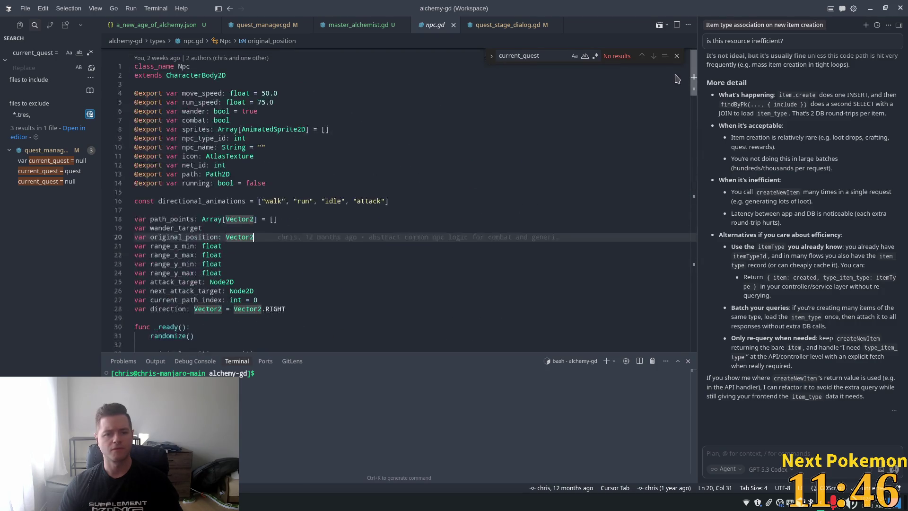
{"action": "scroll", "coordinate": [677, 78], "scroll_direction": "down", "scroll_amount": 10}
{"action": "left_click", "coordinate": [601, 99]}
{"action": "key", "text": "ctrl+f"}
{"action": "type", "text": "_"}
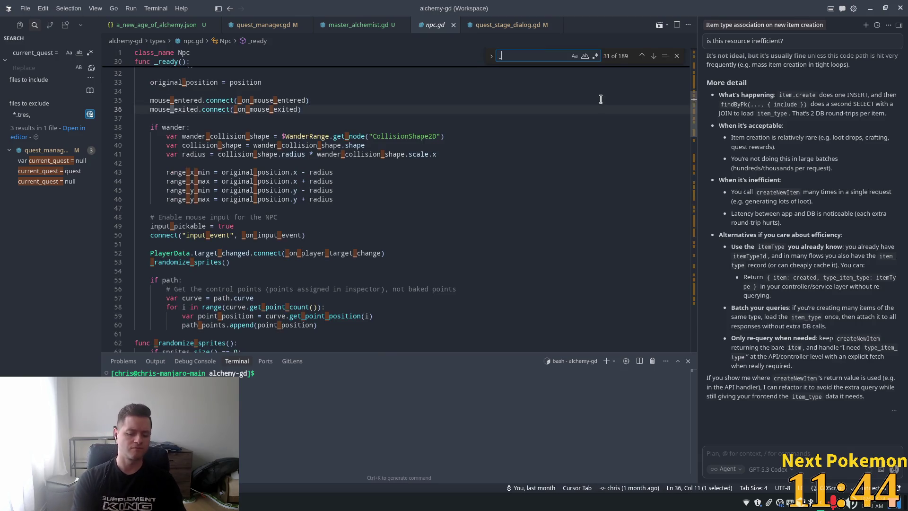
{"action": "type", "text": "on_input"}
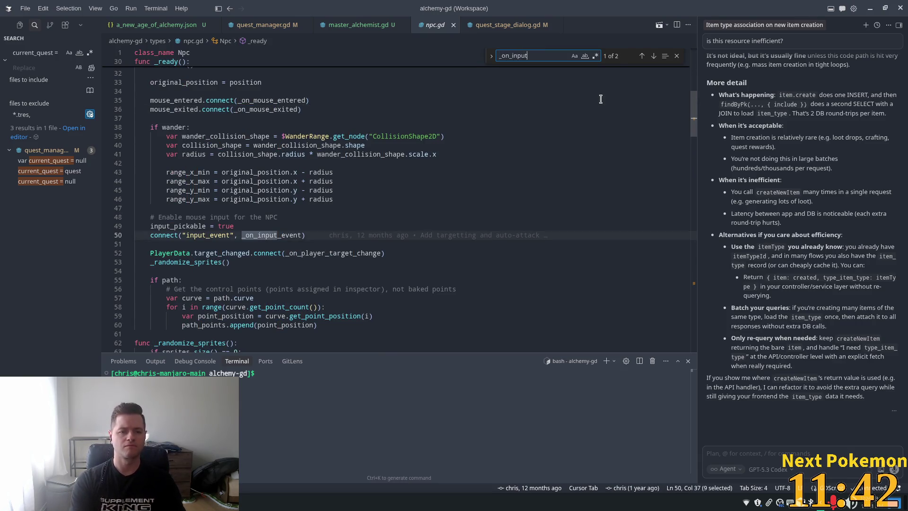
{"action": "key", "text": "Return"}
{"action": "left_click", "coordinate": [416, 205]}
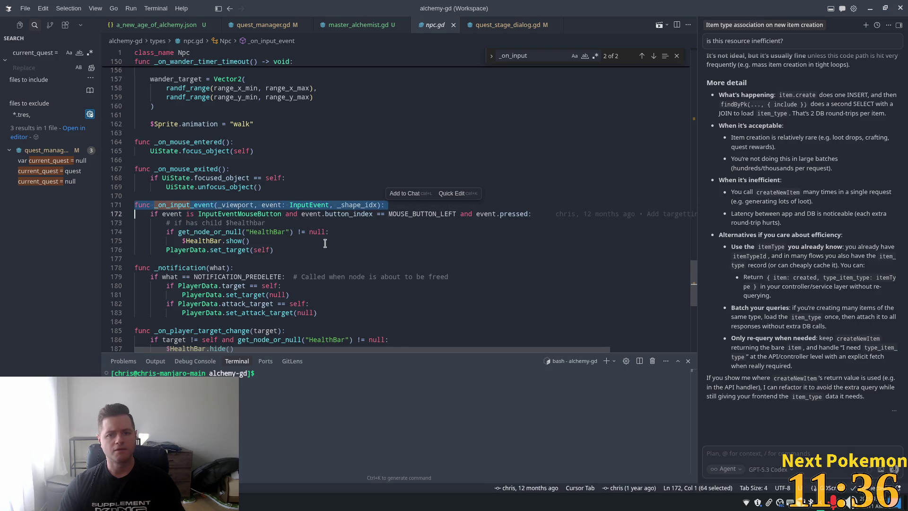
{"action": "left_click", "coordinate": [230, 249]}
{"action": "key", "text": "Right"}
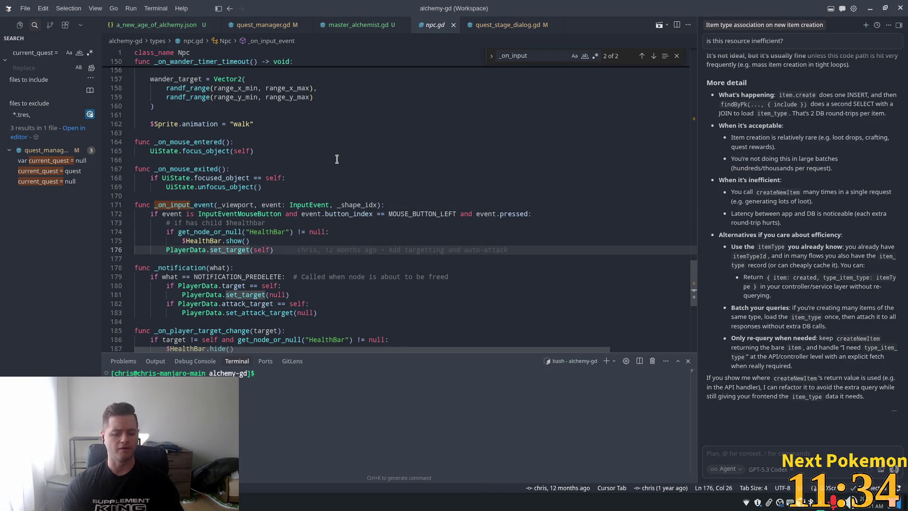
Open quests.tsx to review its POST branch, then search for quest.gd
{"action": "key", "text": "ctrl+p"}
{"action": "type", "text": "quests"}
{"action": "key", "text": "Return"}
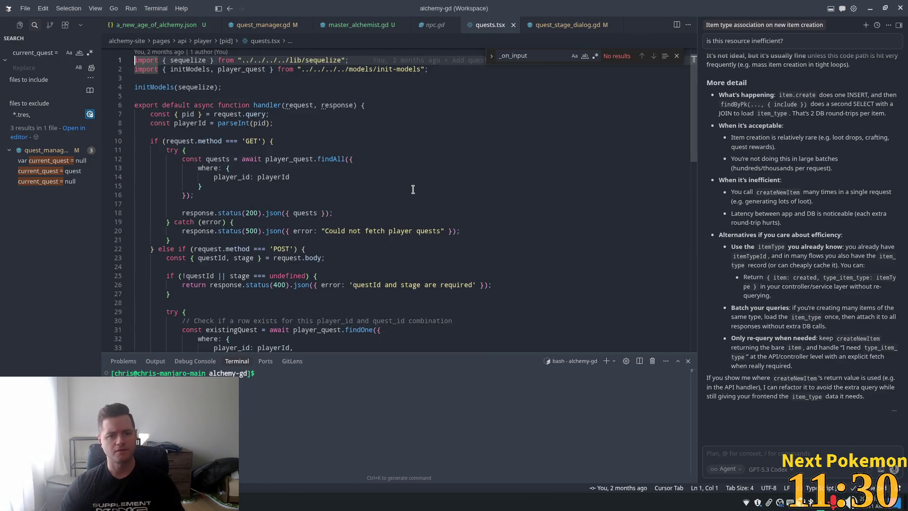
{"action": "scroll", "coordinate": [413, 190], "scroll_direction": "down", "scroll_amount": 3}
{"action": "key", "text": "alt+Tab"}
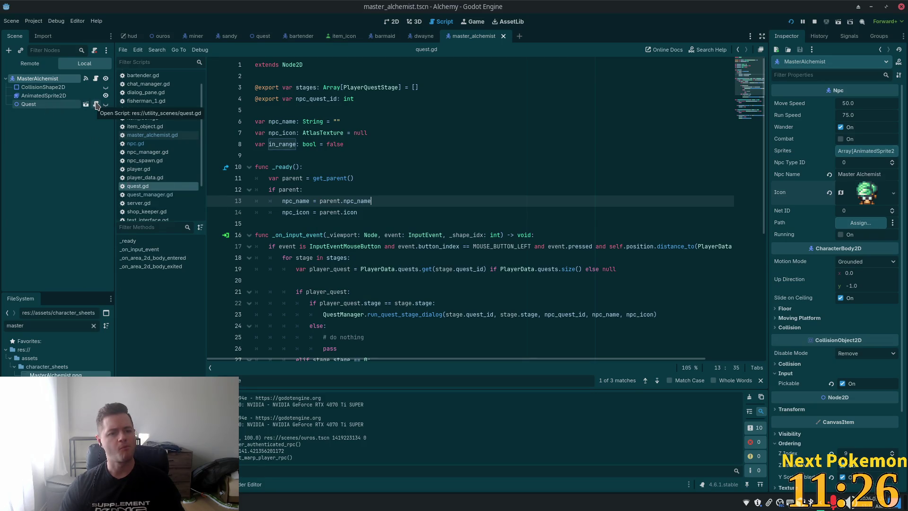
{"action": "key", "text": "alt+Tab"}
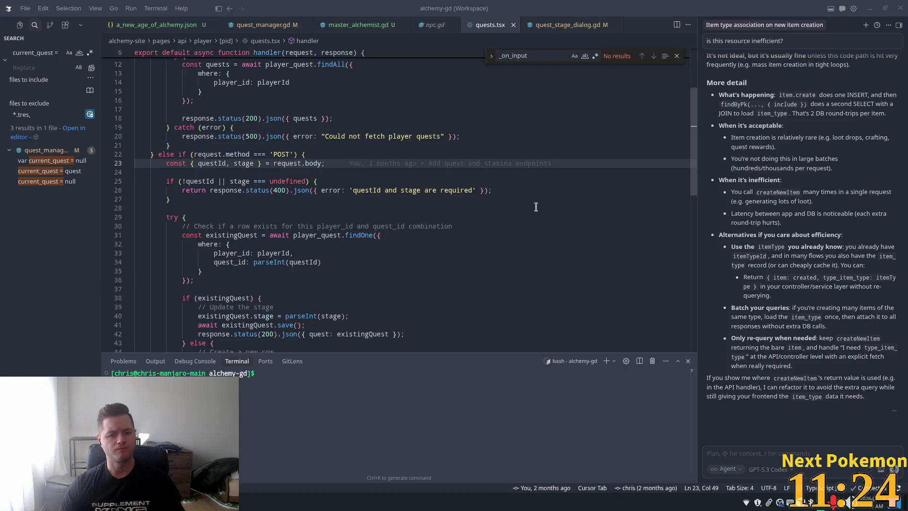
{"action": "left_click", "coordinate": [509, 206]}
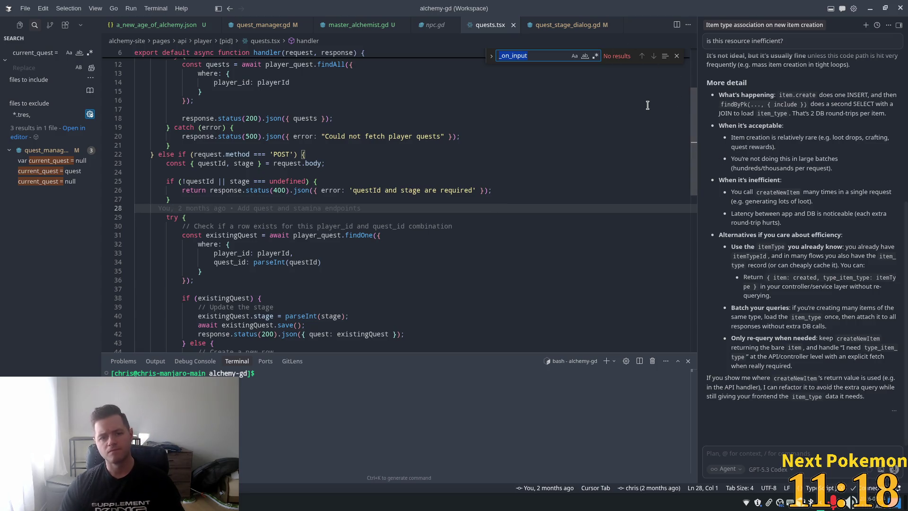
{"action": "key", "text": "ctrl+p"}
{"action": "type", "text": "qu"}
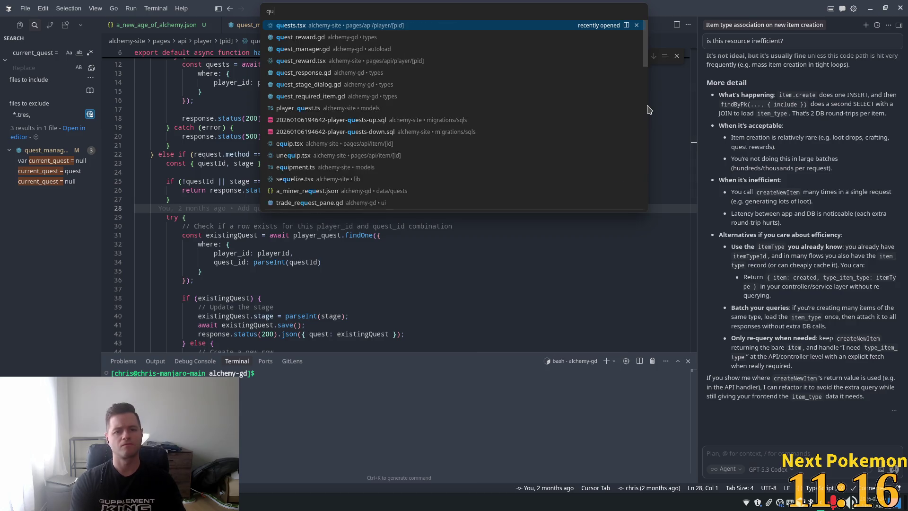
{"action": "type", "text": "est.gd"}
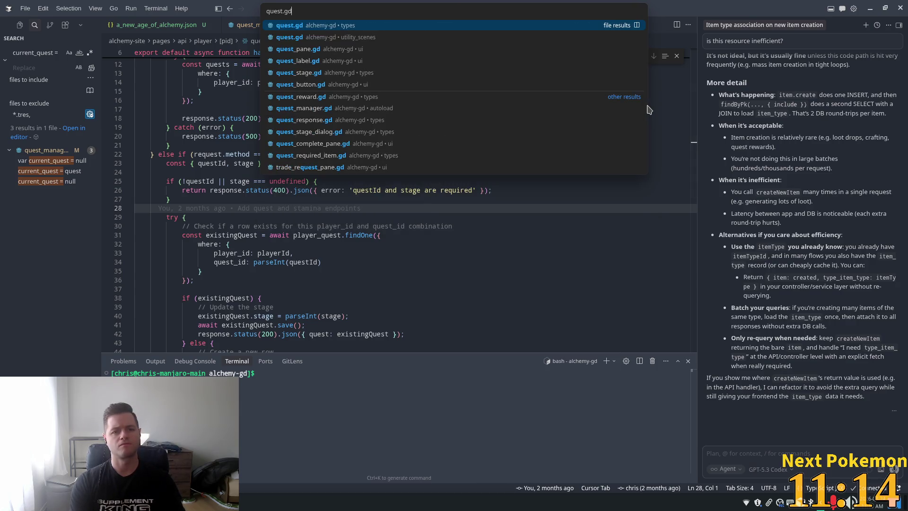
Open utility_scenes quest.gd and duplicate the left-click condition as its own if statement
{"action": "key", "text": "Down"}
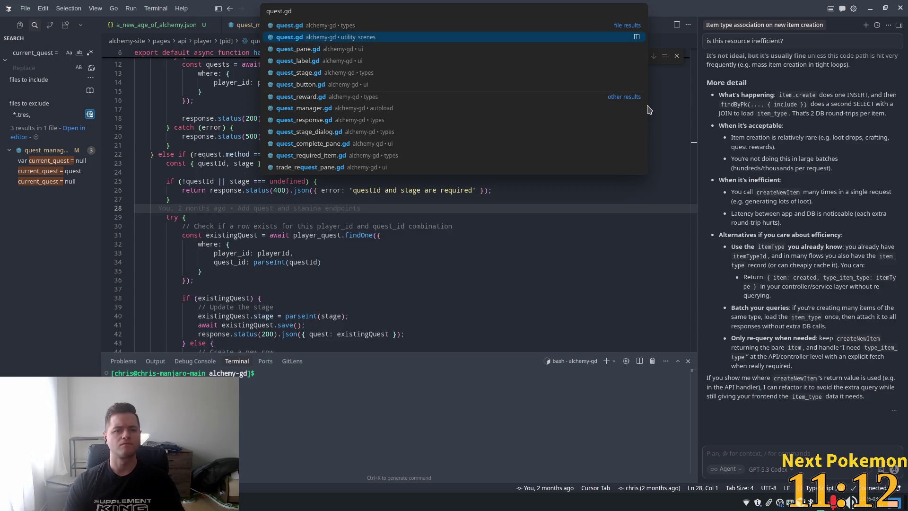
{"action": "key", "text": "Return"}
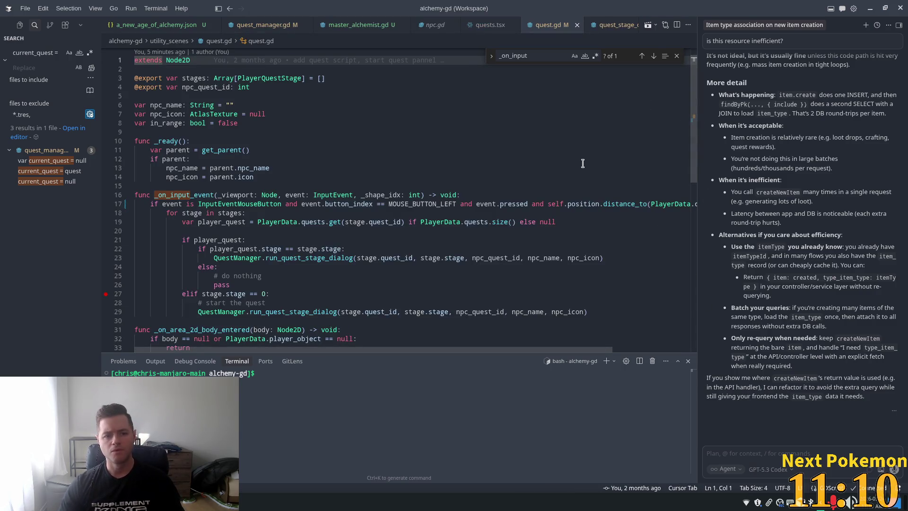
{"action": "left_click", "coordinate": [538, 204]}
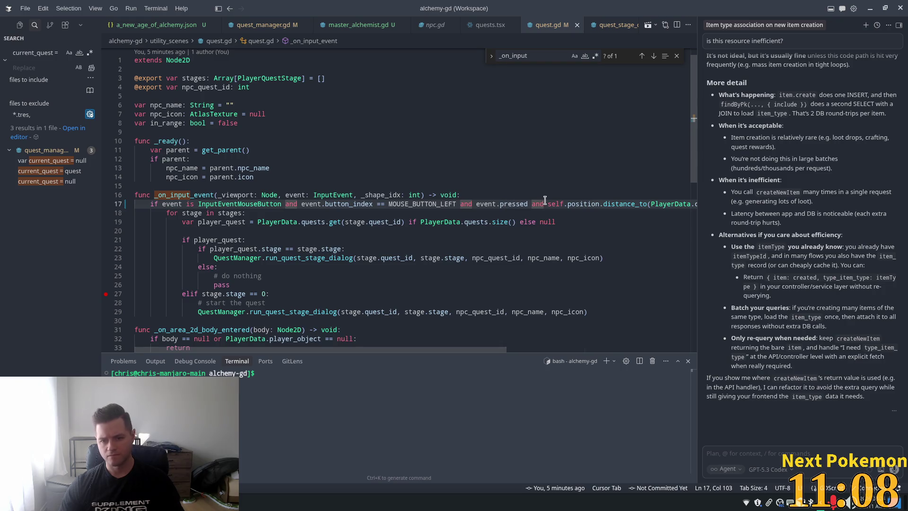
{"action": "left_click", "coordinate": [525, 204]}
{"action": "mouse_move", "coordinate": [529, 204]}
{"action": "left_mouse_down"}
{"action": "mouse_move", "coordinate": [247, 213]}
{"action": "mouse_move", "coordinate": [150, 204]}
{"action": "left_mouse_up"}
{"action": "key", "text": "ctrl+c"}
{"action": "key", "text": "Left"}
{"action": "key", "text": "ctrl+v"}
{"action": "key", "text": "Return"}
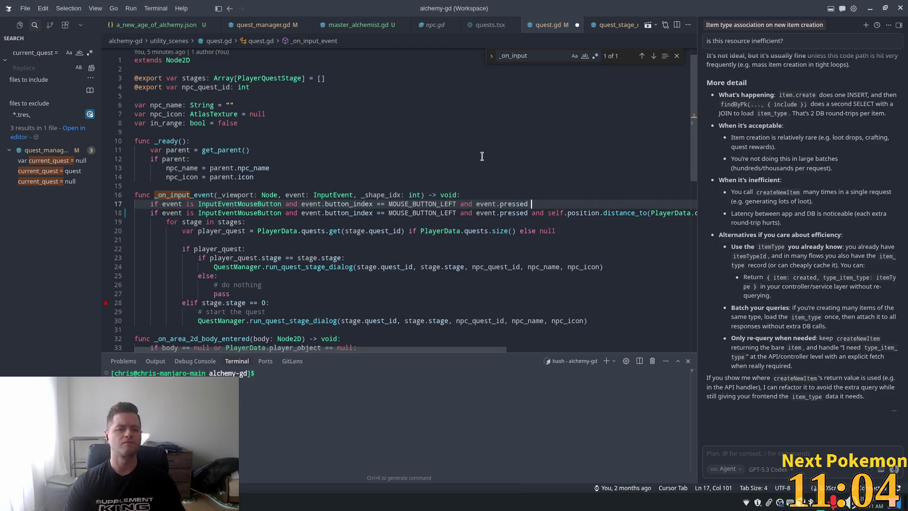
{"action": "key", "text": "Up"}
{"action": "key", "text": "End"}
{"action": "type", "text": ":"}
{"action": "key", "text": "Return"}
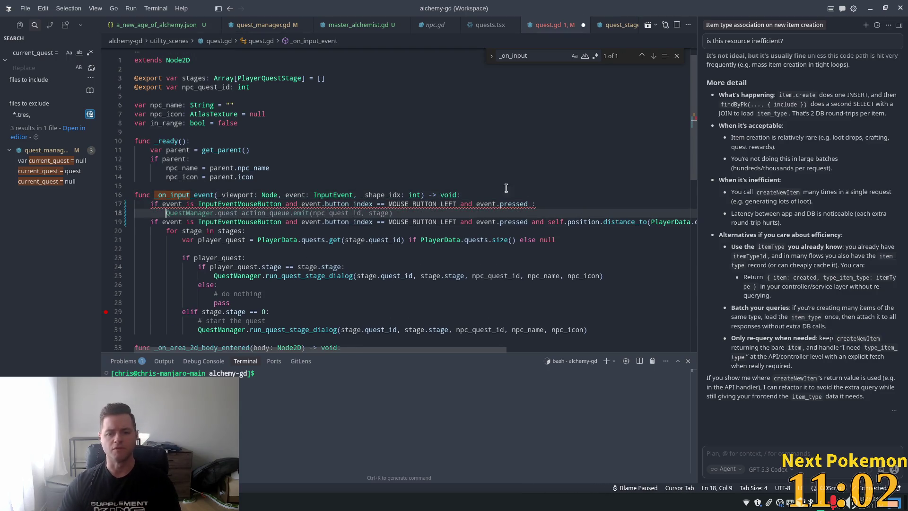
Make the new left-click check print "definitely pressing the mouse button"
{"action": "left_click", "coordinate": [532, 204]}
{"action": "key", "text": "BackSpace"}
{"action": "left_click", "coordinate": [570, 196]}
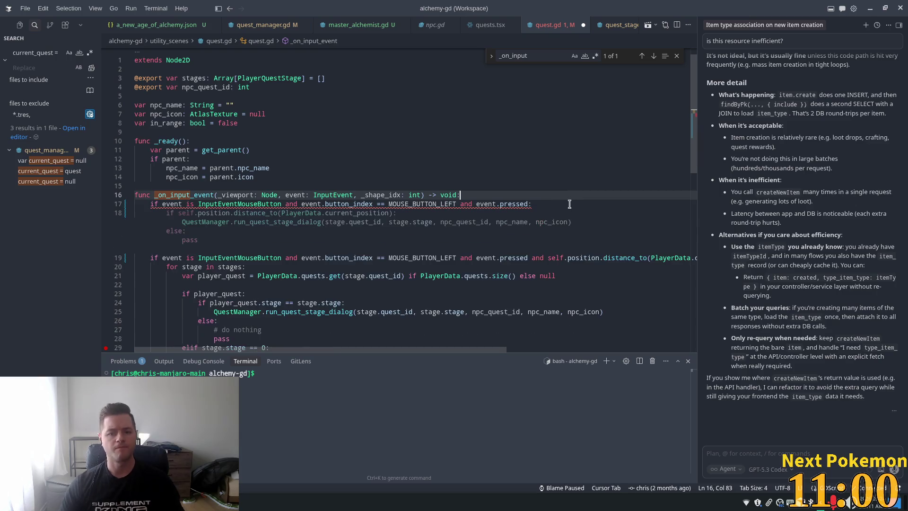
{"action": "left_click", "coordinate": [569, 204]}
{"action": "key", "text": "Return"}
{"action": "type", "text": "pri"}
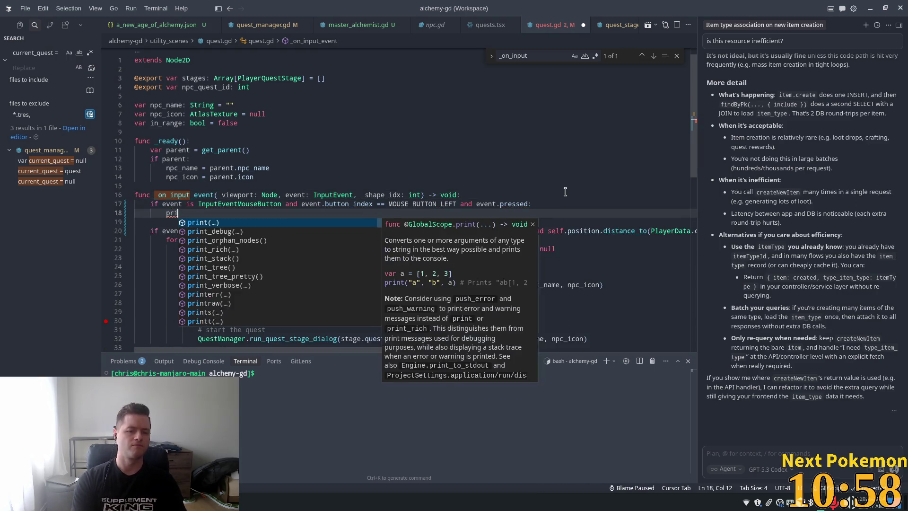
{"action": "key", "text": "Return"}
{"action": "type", "text": "\"defin"}
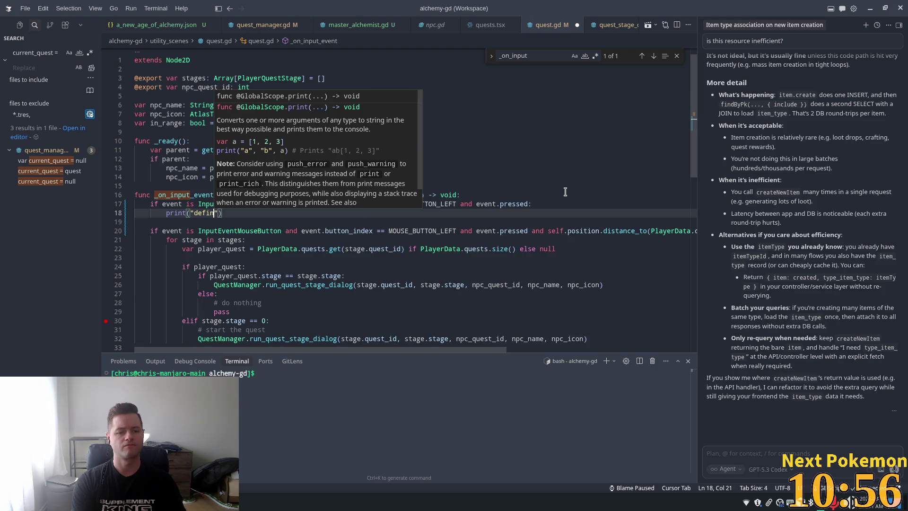
{"action": "type", "text": "itely press"}
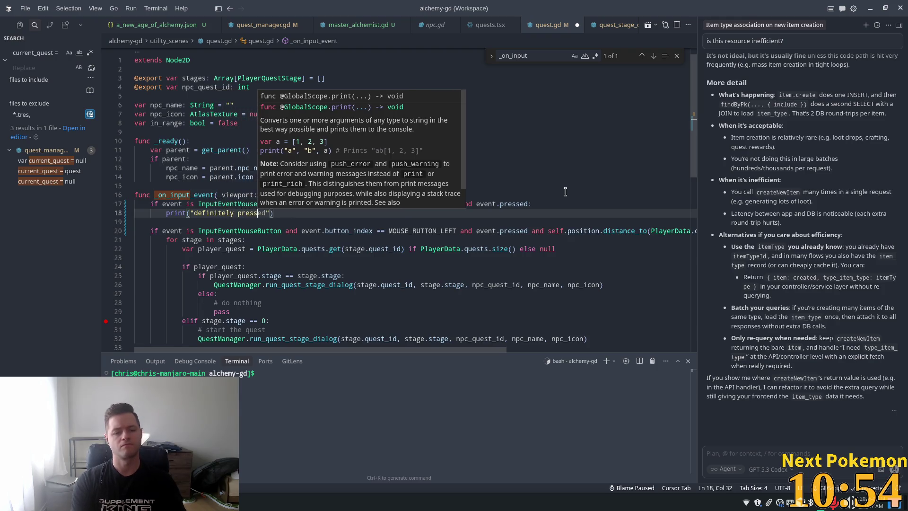
{"action": "type", "text": "ing"}
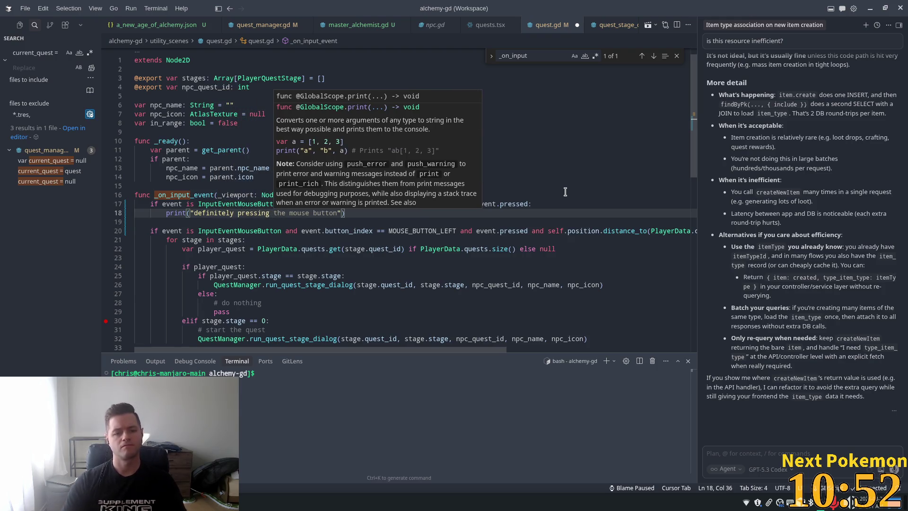
{"action": "key", "text": "Tab"}
{"action": "key", "text": "Tab"}
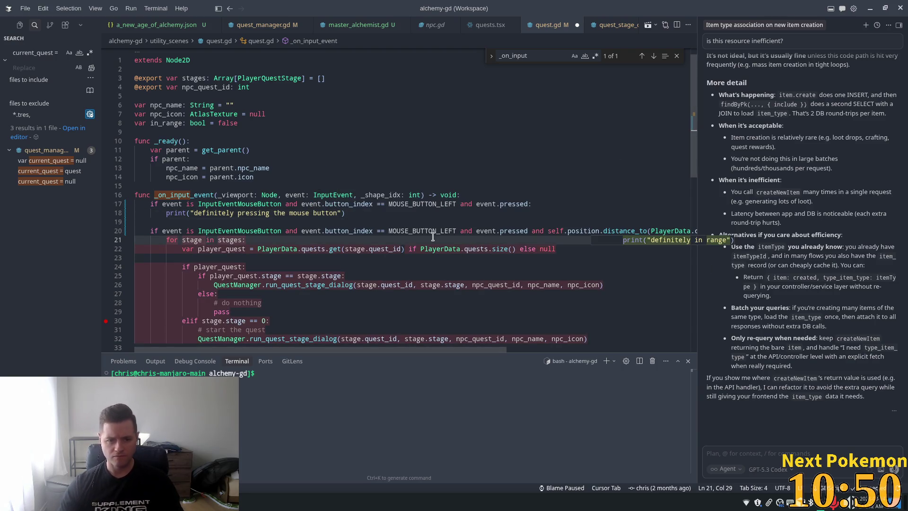
{"action": "key", "text": "Escape"}
Add a debug print inside the in-range branch of _on_input_event
{"action": "key", "text": "ctrl+End"}
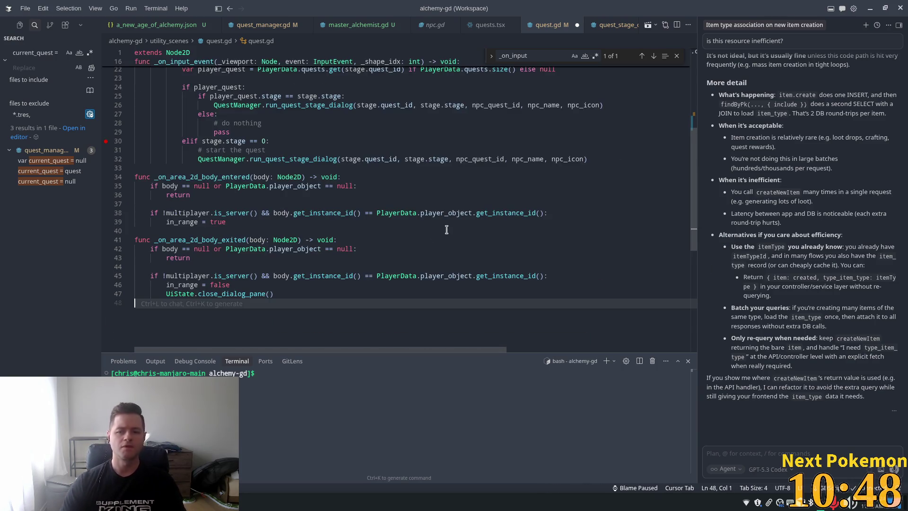
{"action": "key", "text": "ctrl+f"}
{"action": "key", "text": "Return"}
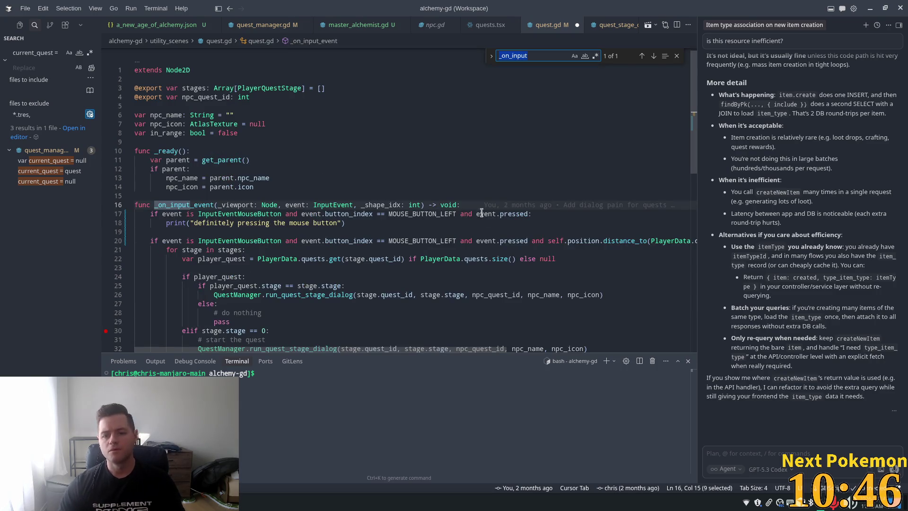
{"action": "left_click", "coordinate": [344, 241]}
{"action": "key", "text": "End"}
{"action": "key", "text": "Return"}
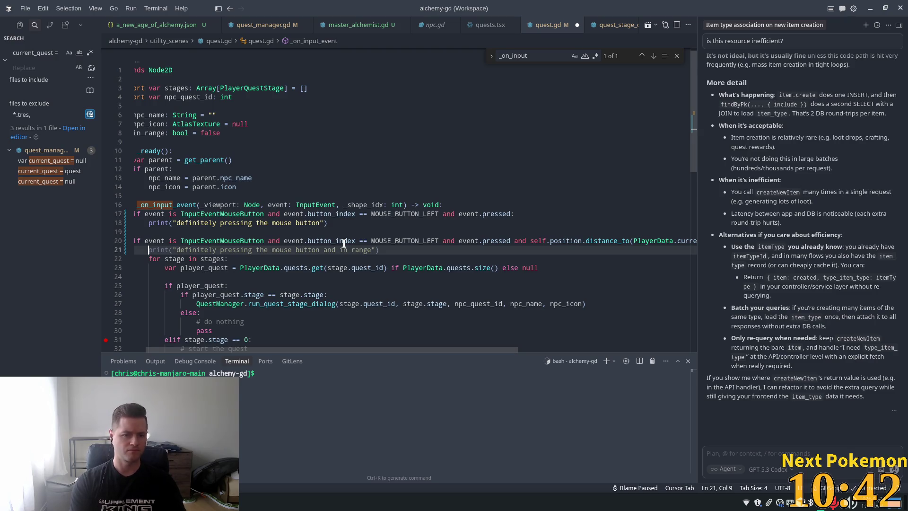
{"action": "key", "text": "Tab"}
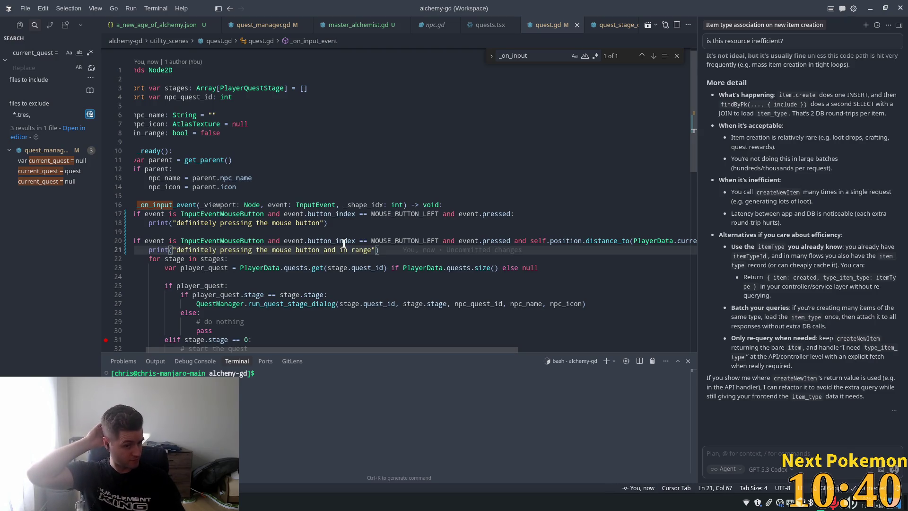
{"action": "key", "text": "alt+Tab"}
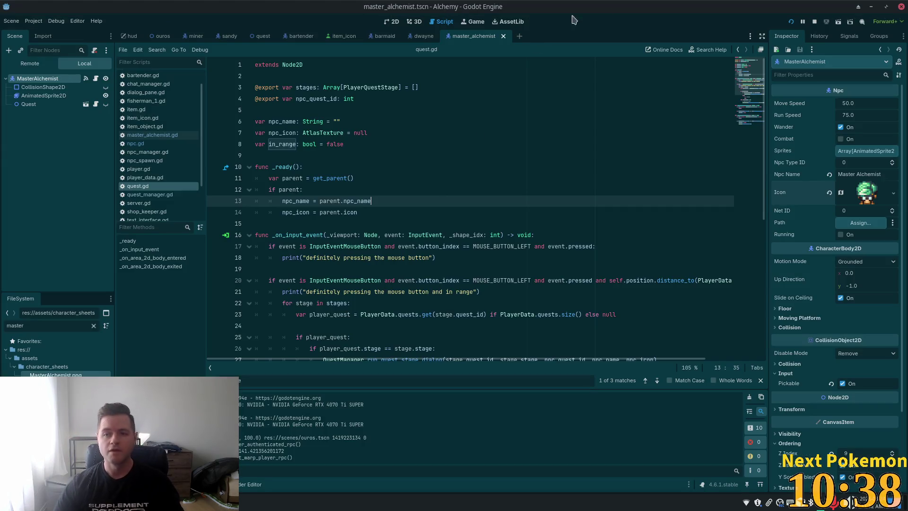
Run the project and walk the player through town into the Master Alchemist's shop
{"action": "left_click", "coordinate": [792, 22]}
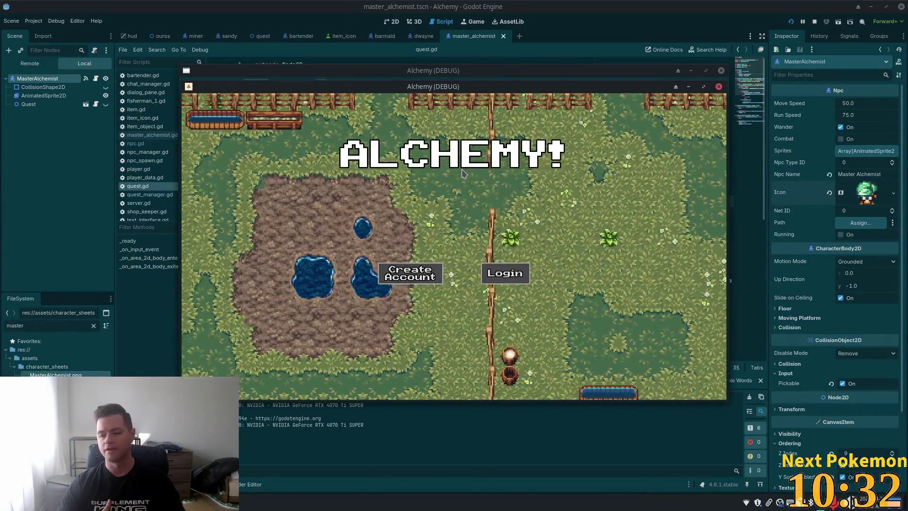
{"action": "key", "text": "a"}
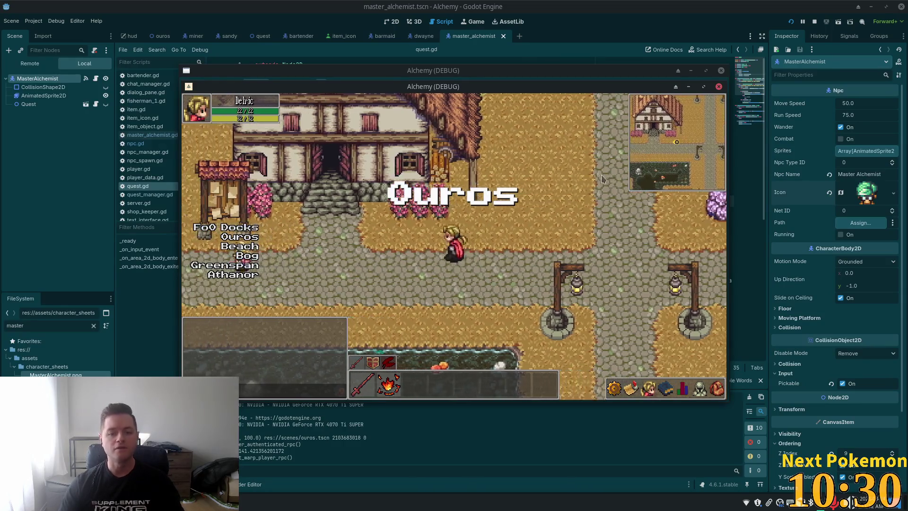
{"action": "key", "text": "s"}
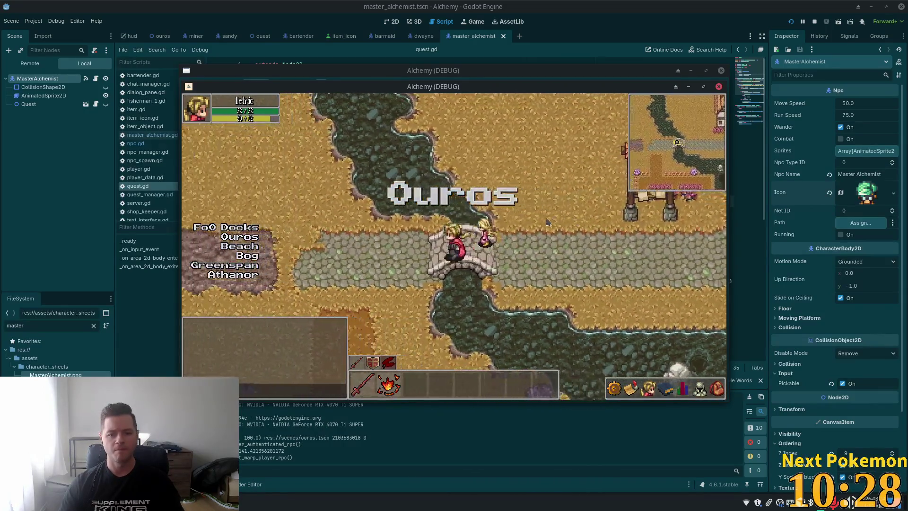
{"action": "key", "text": "a"}
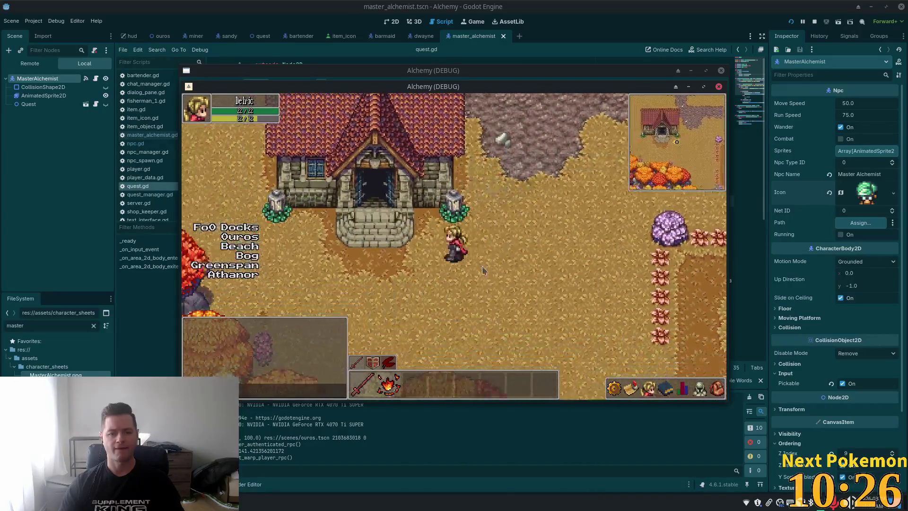
{"action": "key", "text": "w"}
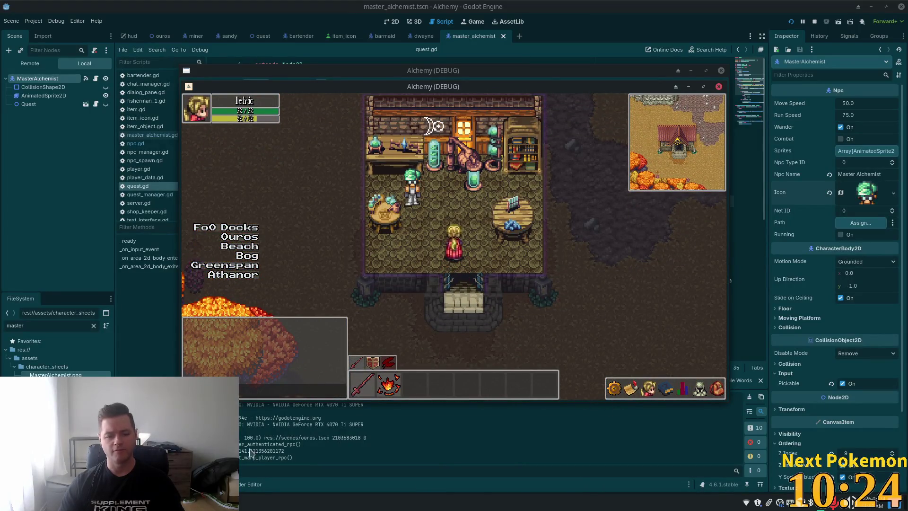
{"action": "left_click", "coordinate": [576, 509]}
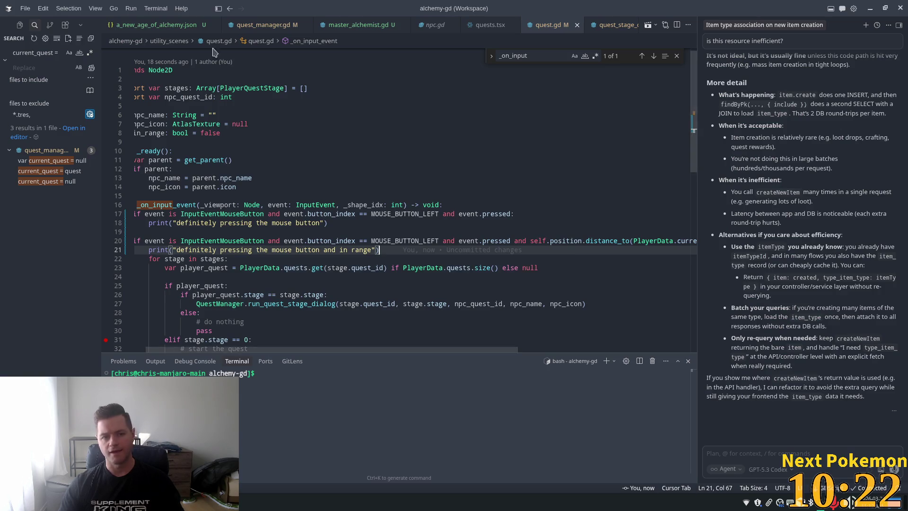
Browse the AI model list in Cursor's chat panel, then return to the running game
{"action": "left_click", "coordinate": [763, 470]}
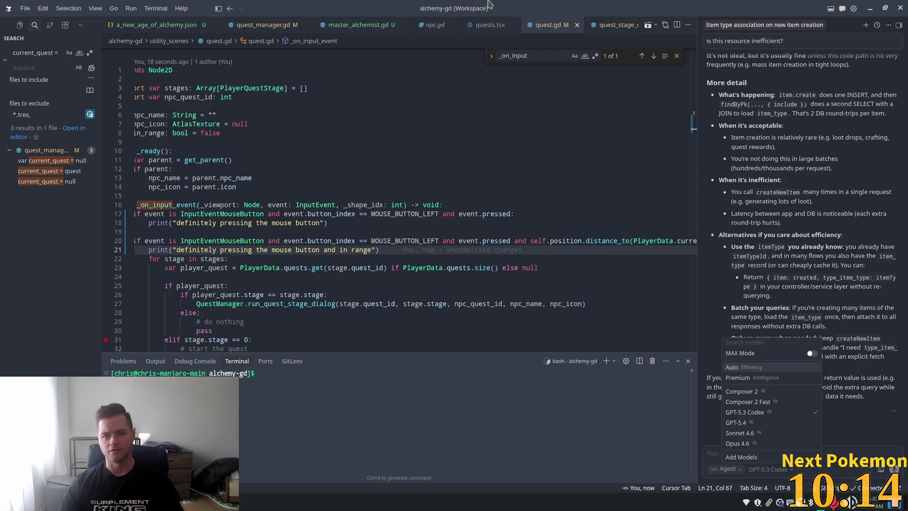
{"action": "key", "text": "alt+Tab"}
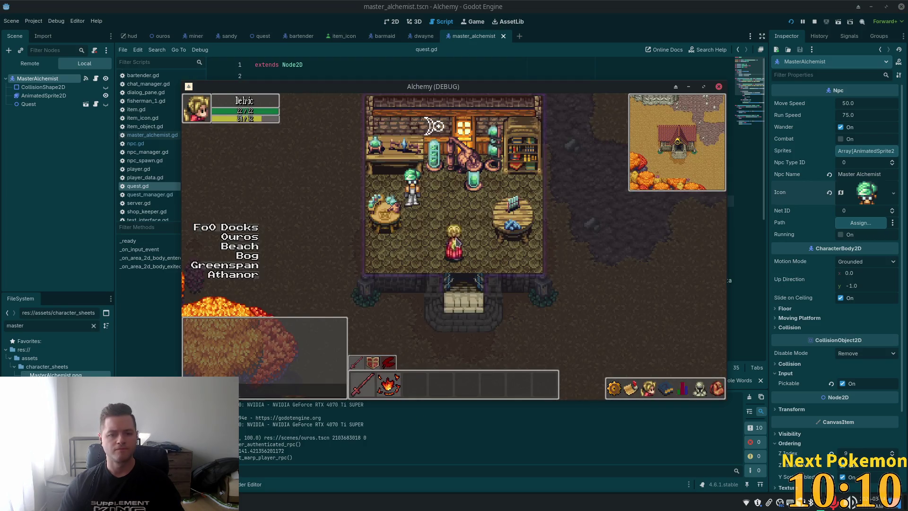
Click the Master Alchemist NPC to log the in-range message, then bring the script editor forward
{"action": "left_click", "coordinate": [437, 240]}
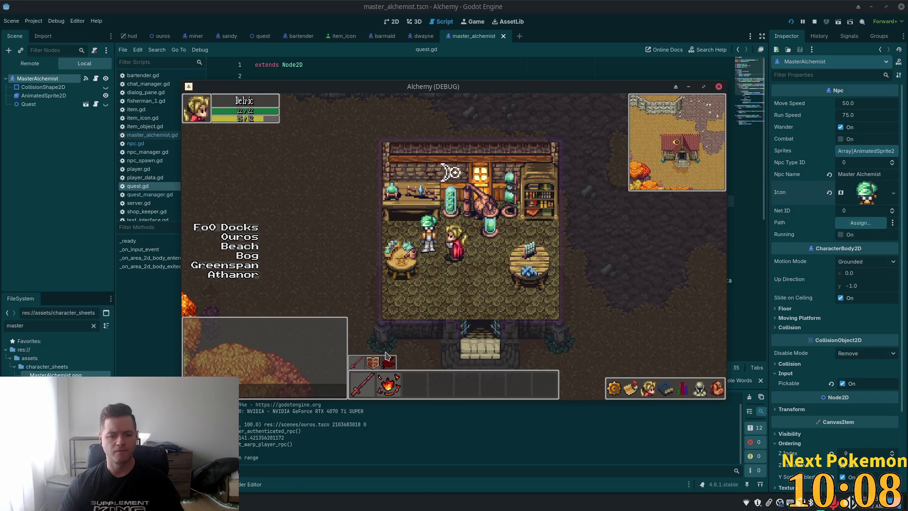
{"action": "left_click", "coordinate": [312, 455]}
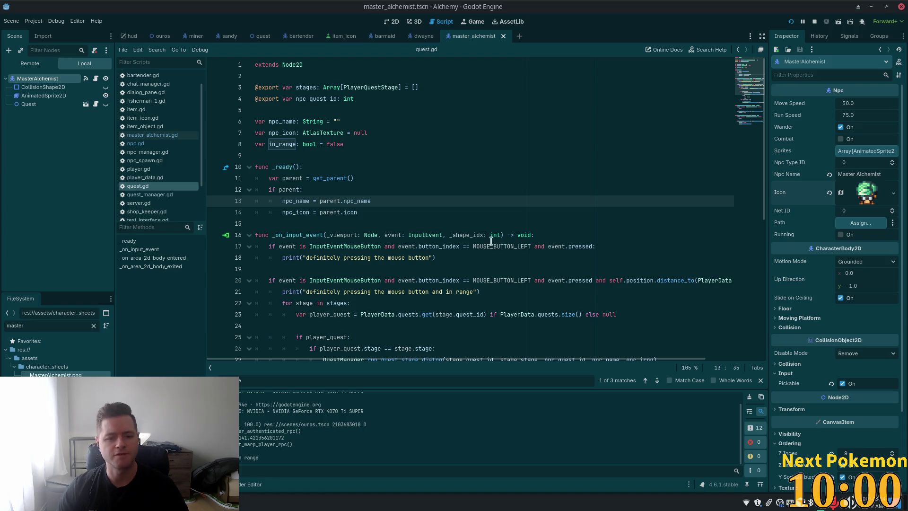
Add print("running stage %s" % stage) inside the stages loop of quest.gd
{"action": "scroll", "coordinate": [411, 251], "scroll_direction": "down", "scroll_amount": 2}
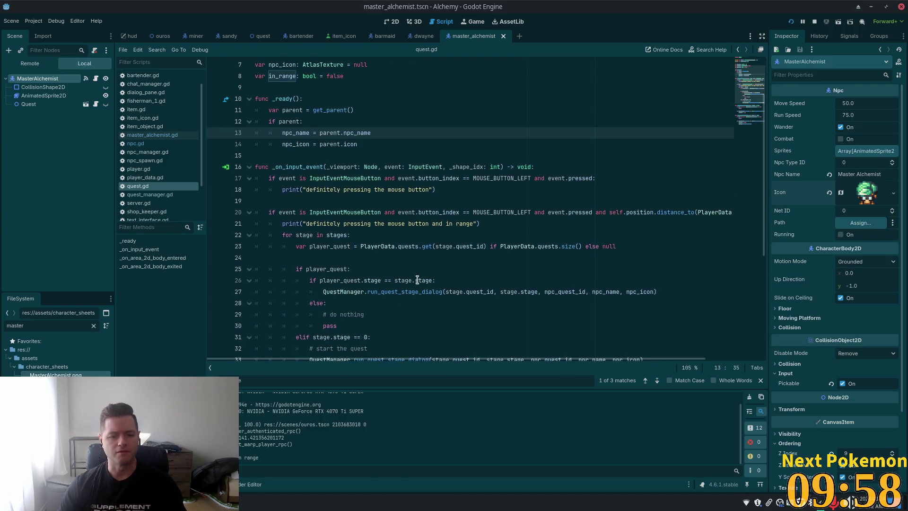
{"action": "scroll", "coordinate": [389, 261], "scroll_direction": "down", "scroll_amount": 1}
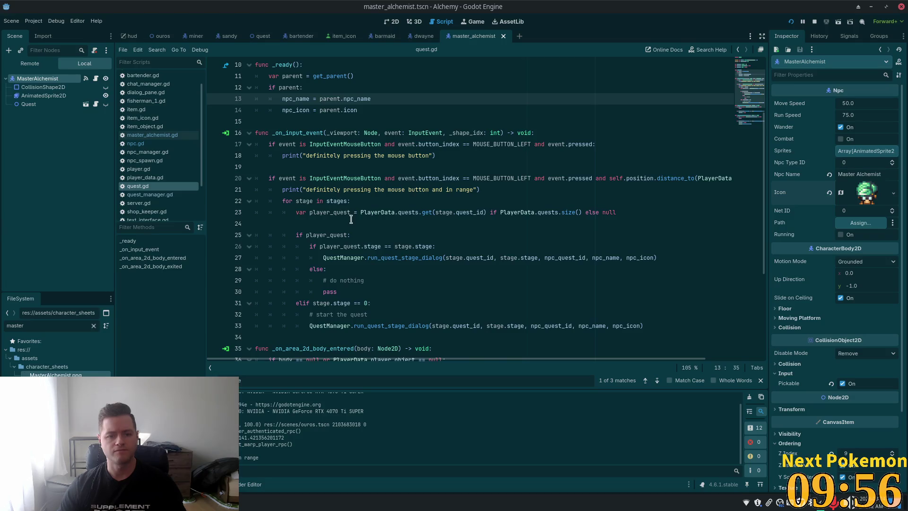
{"action": "scroll", "coordinate": [349, 217], "scroll_direction": "down", "scroll_amount": 2}
{"action": "left_click", "coordinate": [361, 132]}
{"action": "key", "text": "Return"}
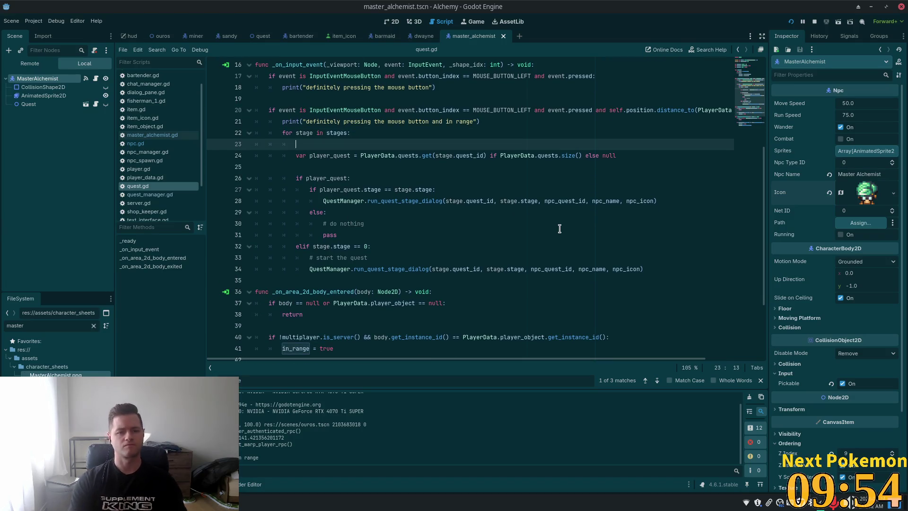
{"action": "type", "text": "print(\"running stag"}
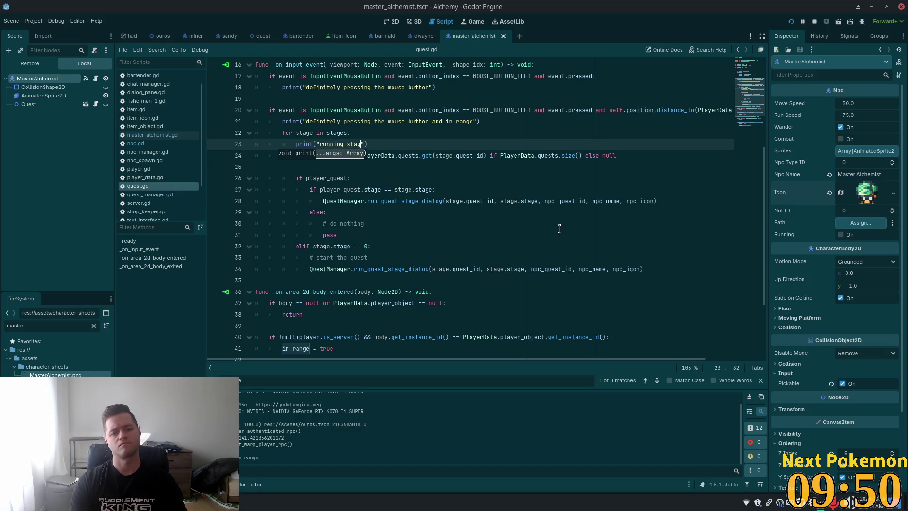
{"action": "type", "text": "e"}
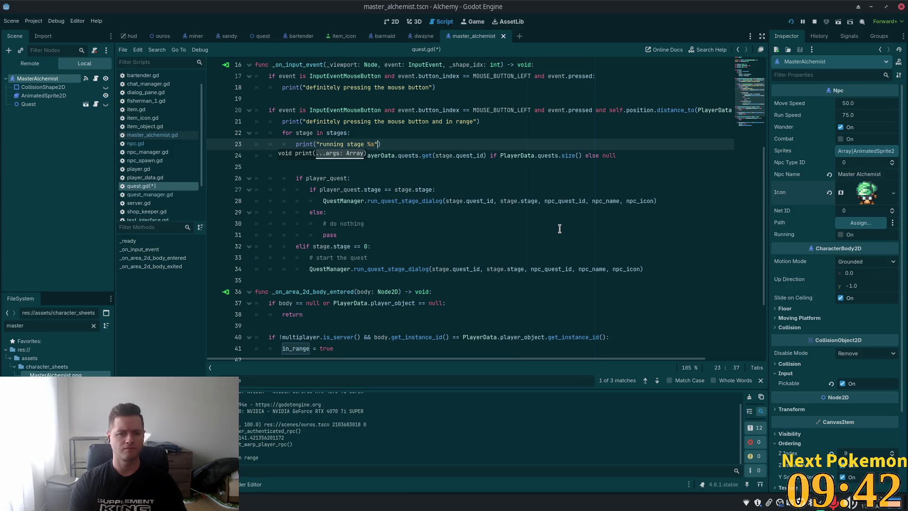
{"action": "type", "text": "%"}
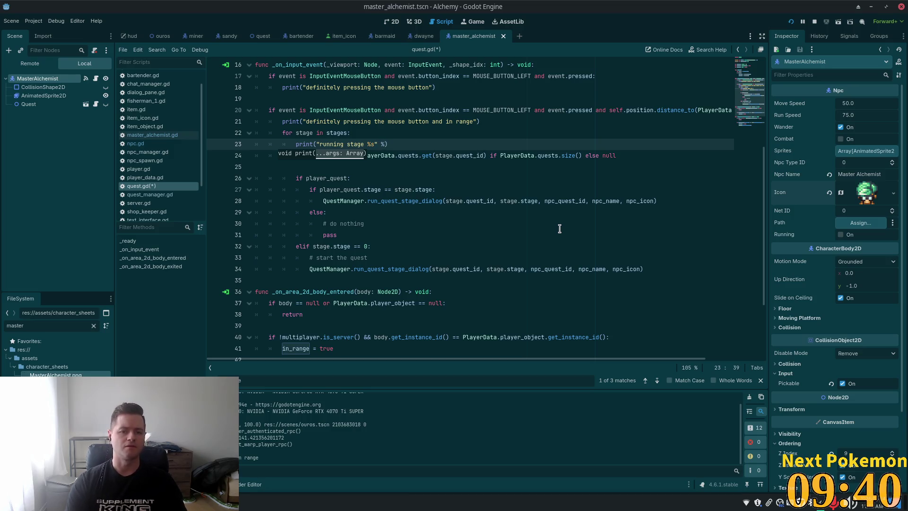
{"action": "type", "text": " s"}
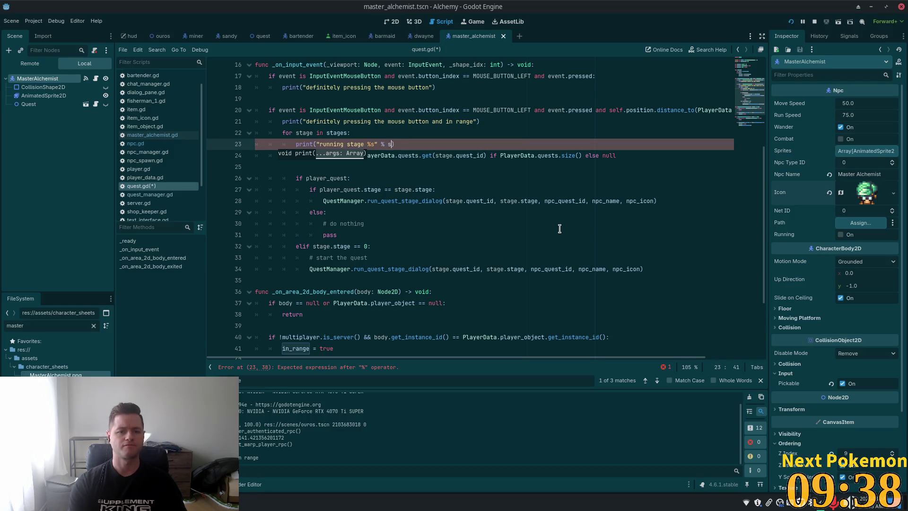
{"action": "type", "text": "tage"}
{"action": "left_click", "coordinate": [492, 66]}
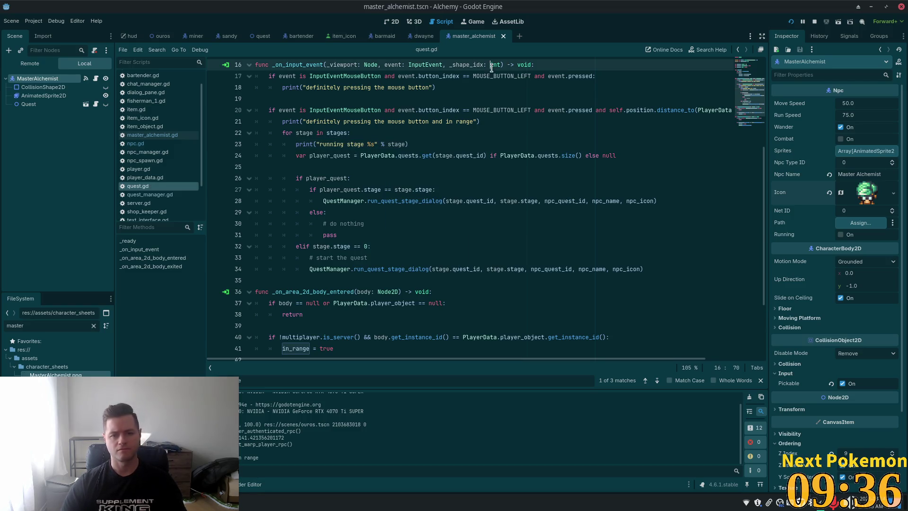
{"action": "left_click", "coordinate": [598, 159]}
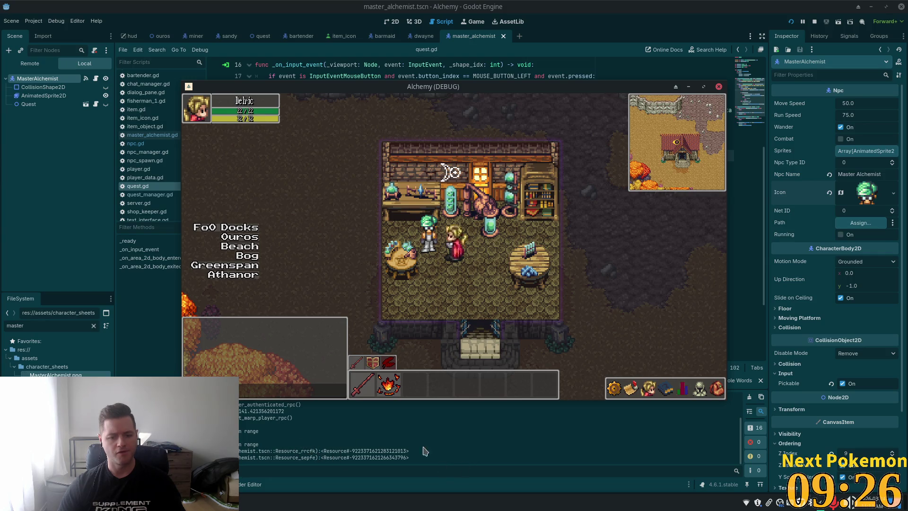
Return to the quest.gd script editor after the test run logs the stage output
{"action": "left_click", "coordinate": [635, 17]}
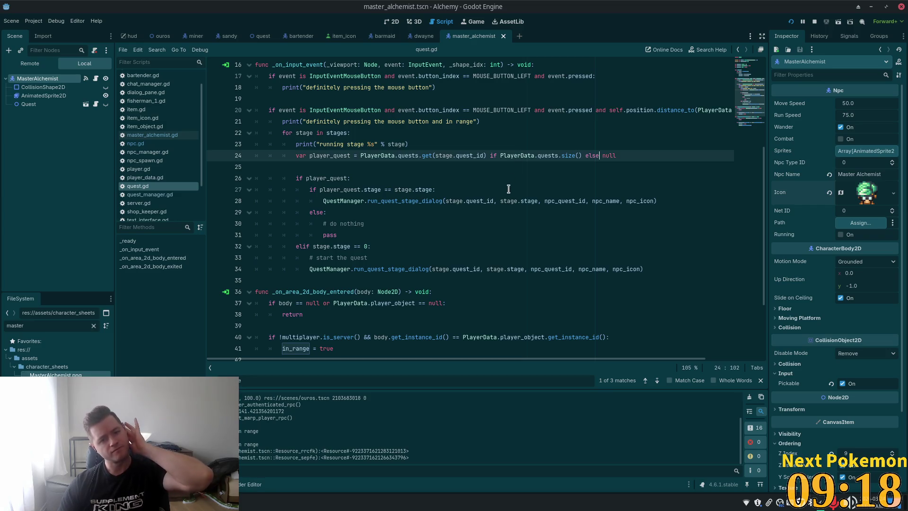
Add print("player quest stage is this stage") inside the matching-stage branch of quest.gd
{"action": "left_click", "coordinate": [449, 189]}
{"action": "key", "text": "Return"}
{"action": "type", "text": "p"}
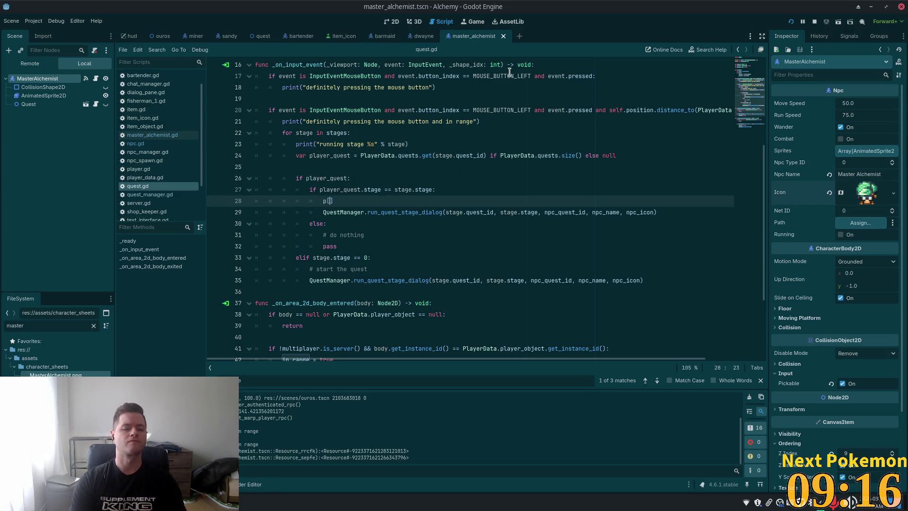
{"action": "type", "text": "("}
{"action": "type", "text": "nt"}
{"action": "key", "text": "Return"}
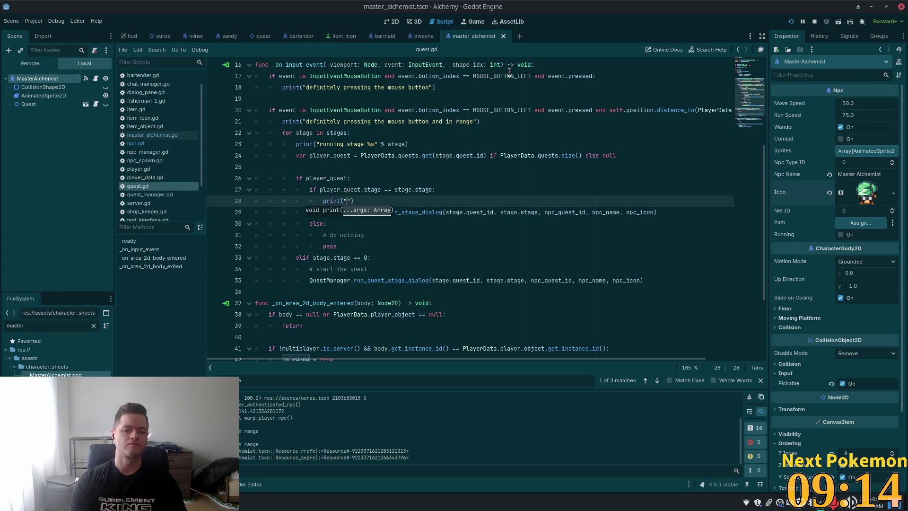
{"action": "type", "text": "\"ques"}
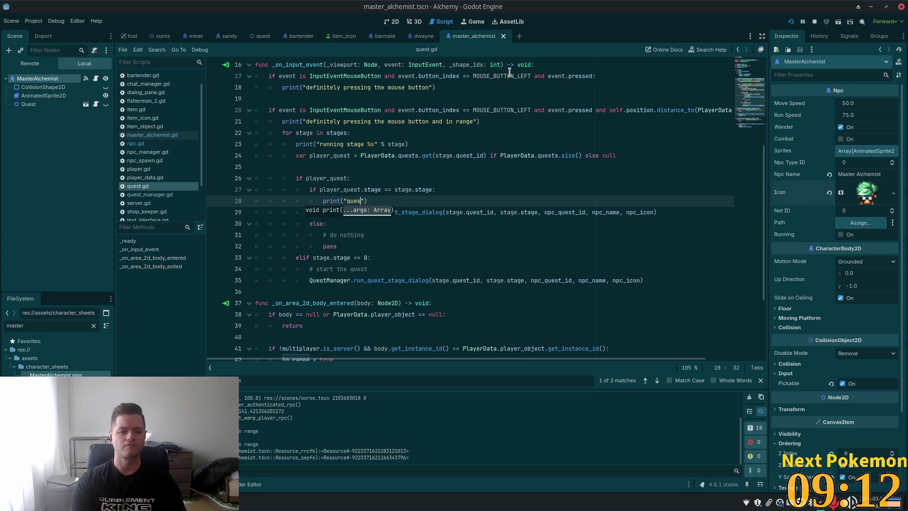
{"action": "key", "text": "BackSpace"}
{"action": "key", "text": "BackSpace"}
{"action": "key", "text": "BackSpace"}
{"action": "type", "text": "pla"}
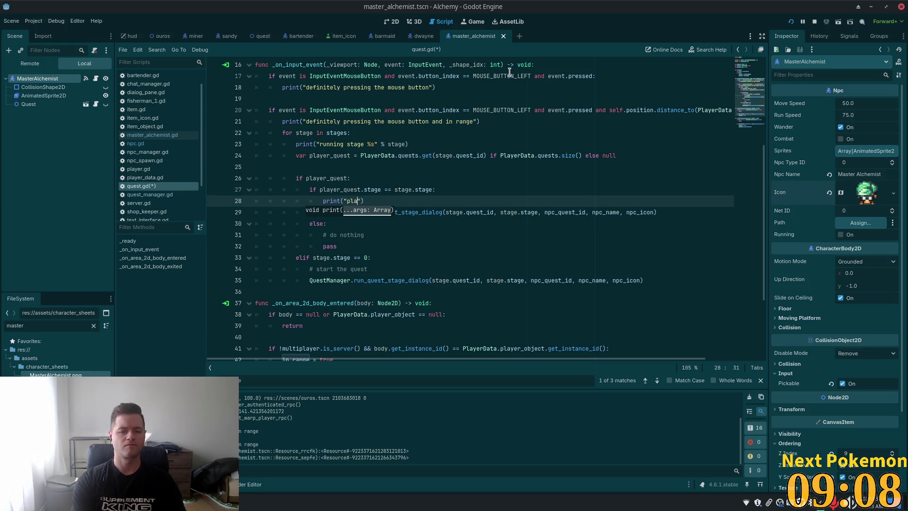
{"action": "type", "text": "yer quest stage is this stag"}
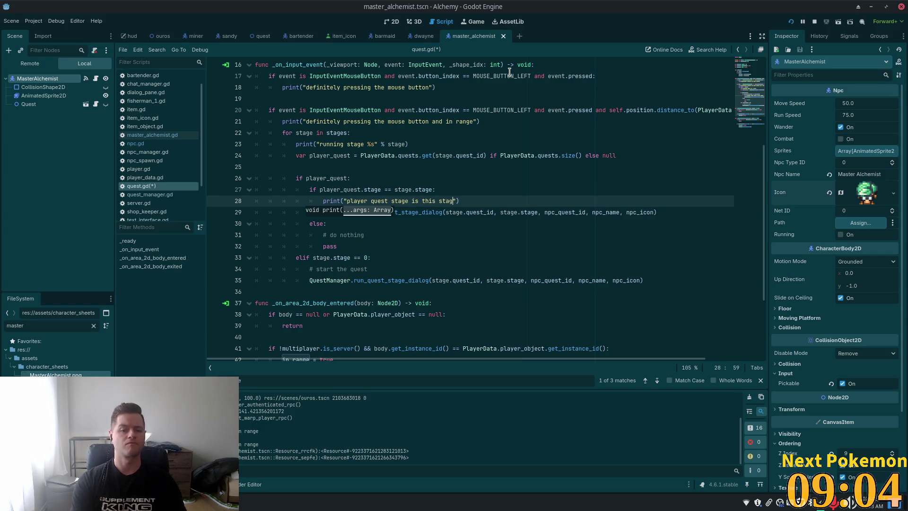
{"action": "type", "text": "e"}
Test-run and stop the game, then go to run_quest_stage_dialog's definition in quest_manager.gd
{"action": "key", "text": "F5"}
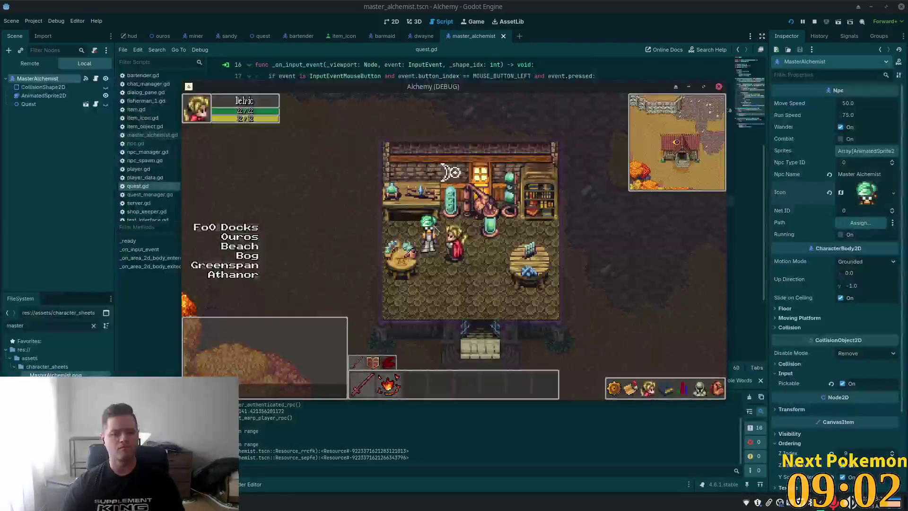
{"action": "key", "text": "F8"}
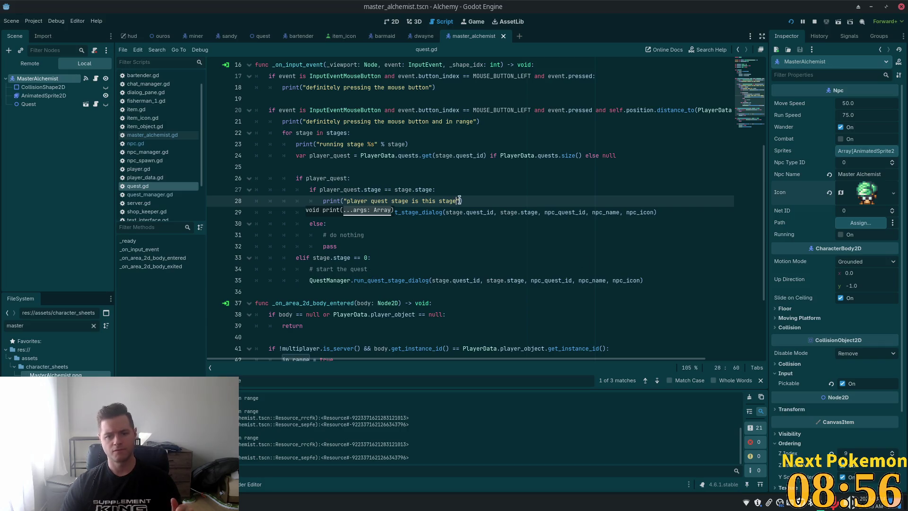
{"action": "left_click", "coordinate": [475, 269]}
{"action": "left_click", "coordinate": [385, 211]}
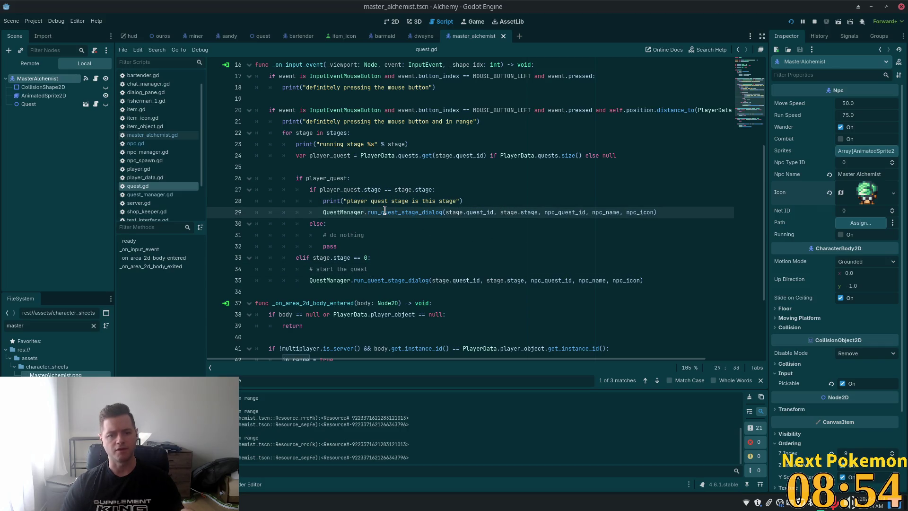
{"action": "left_click", "coordinate": [385, 214], "text": "ctrl"}
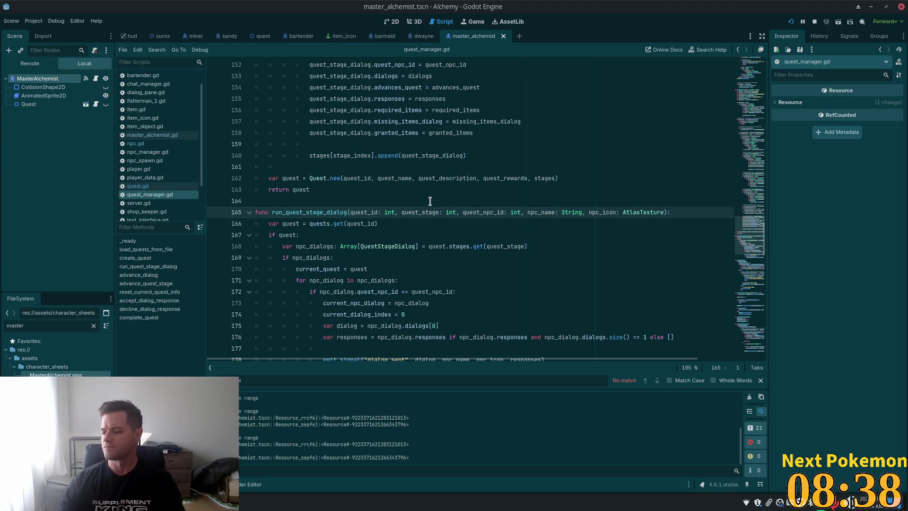
Add "def quests" and "got dialogs" prints under the quest and npc_dialogs checks
{"action": "left_click", "coordinate": [351, 224]}
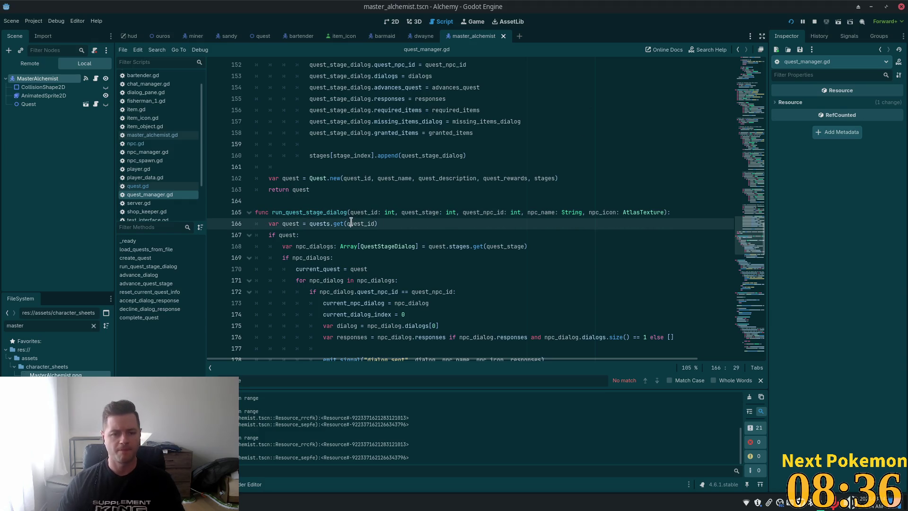
{"action": "scroll", "coordinate": [433, 245], "scroll_direction": "down", "scroll_amount": 3}
{"action": "left_click", "coordinate": [400, 159]}
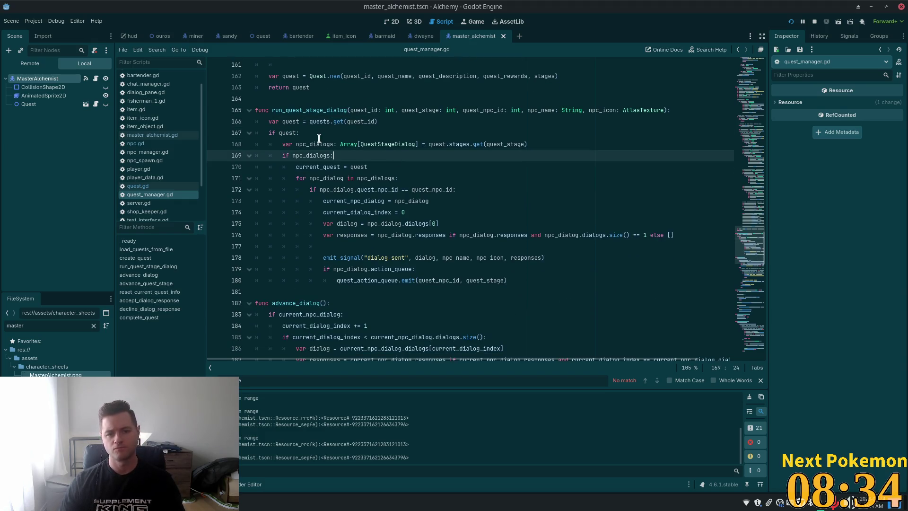
{"action": "key", "text": "Up"}
{"action": "key", "text": "End"}
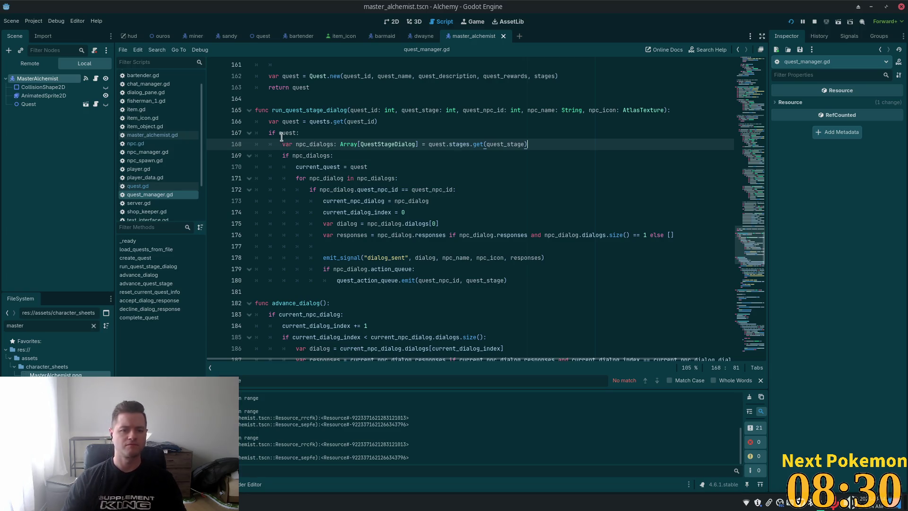
{"action": "key", "text": "Up"}
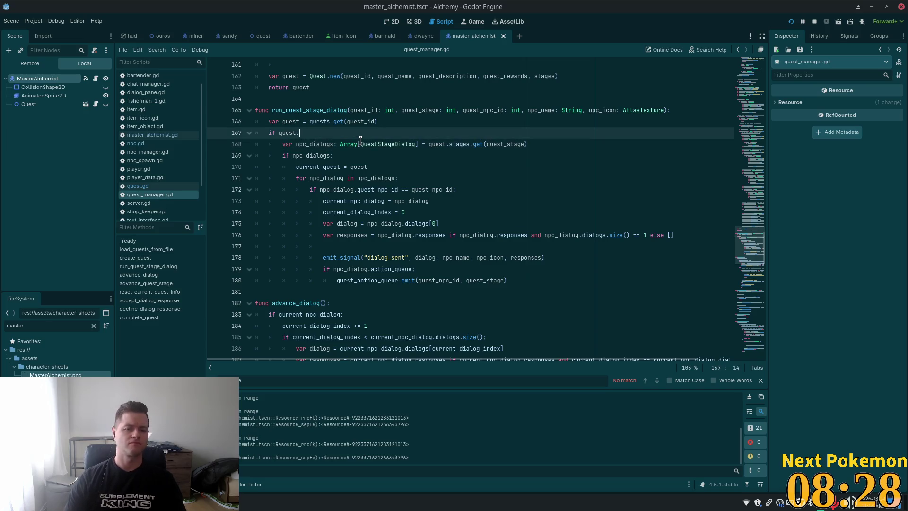
{"action": "key", "text": "Return"}
{"action": "type", "text": "print(\"d"}
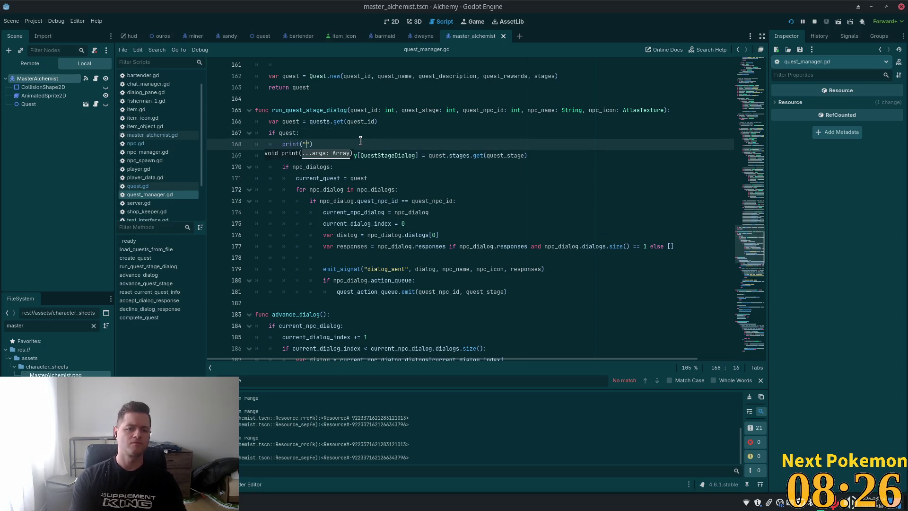
{"action": "type", "text": "ef quests"}
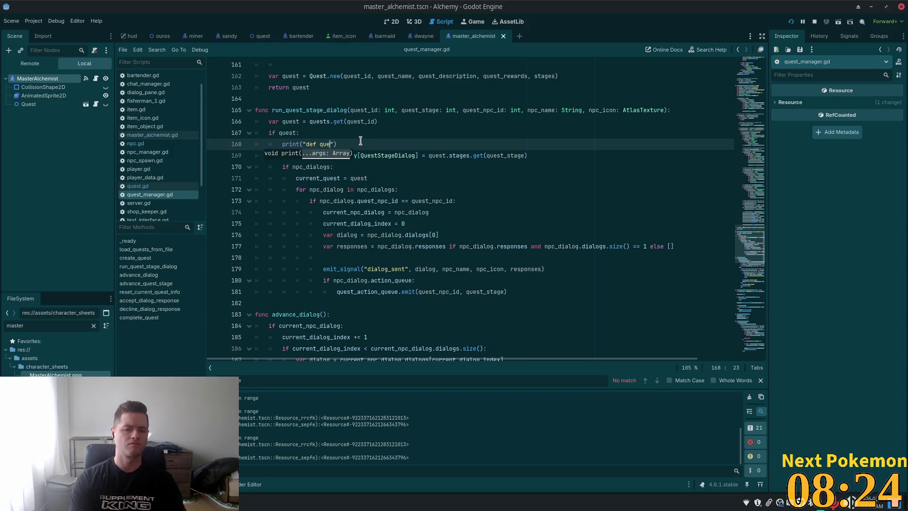
{"action": "key", "text": "Down"}
{"action": "key", "text": "Down"}
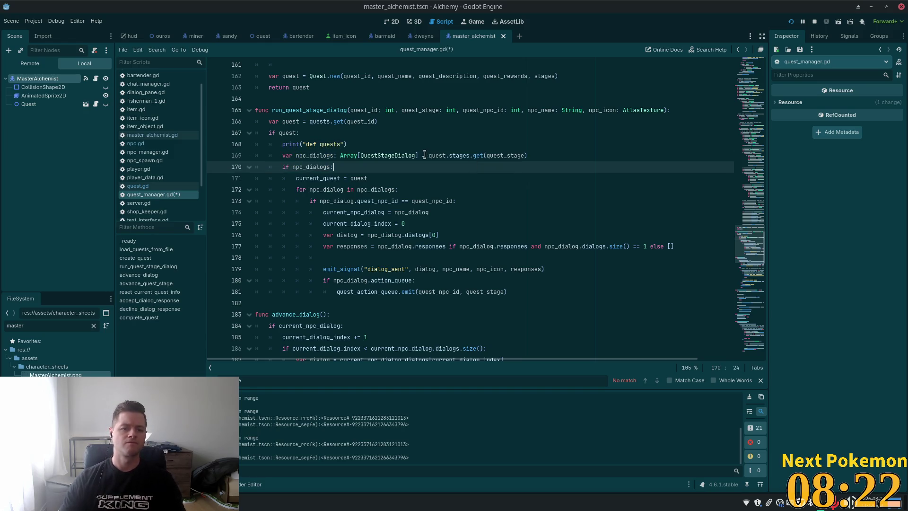
{"action": "key", "text": "Return"}
{"action": "type", "text": "pr"}
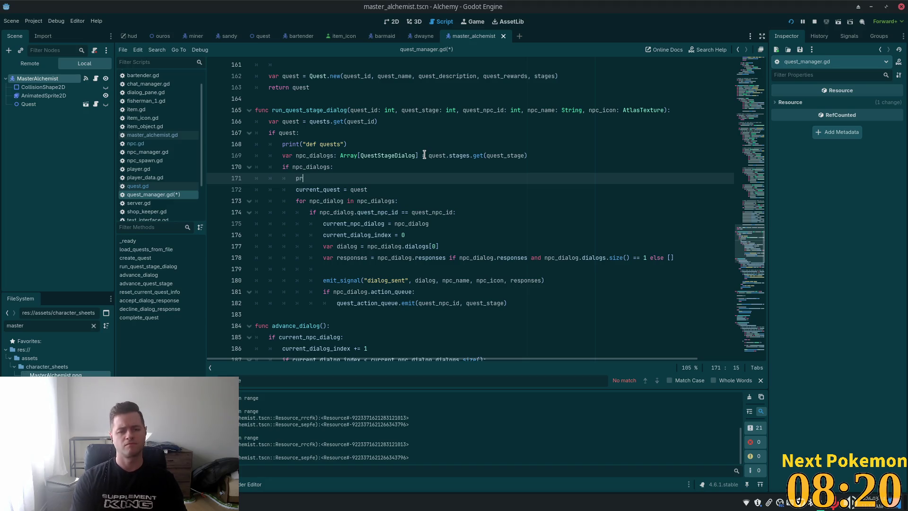
{"action": "type", "text": "int(\"g"}
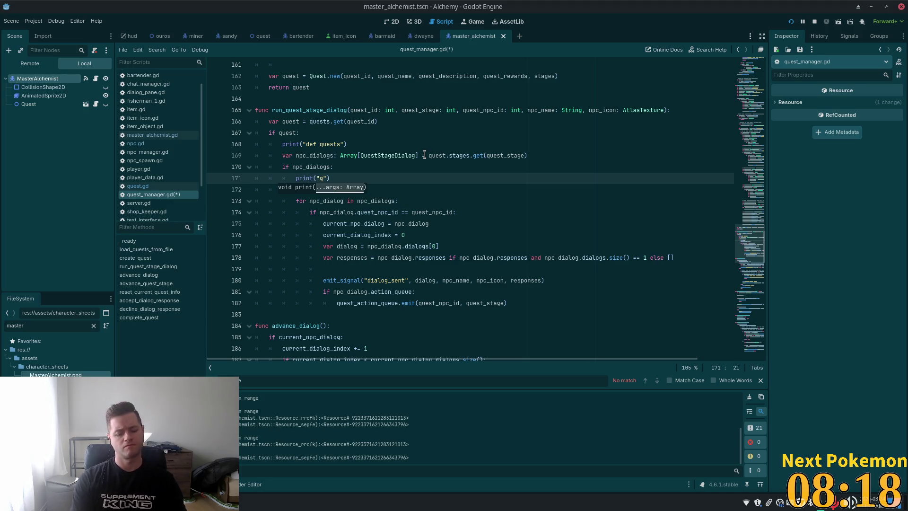
{"action": "type", "text": "ot dialogs"}
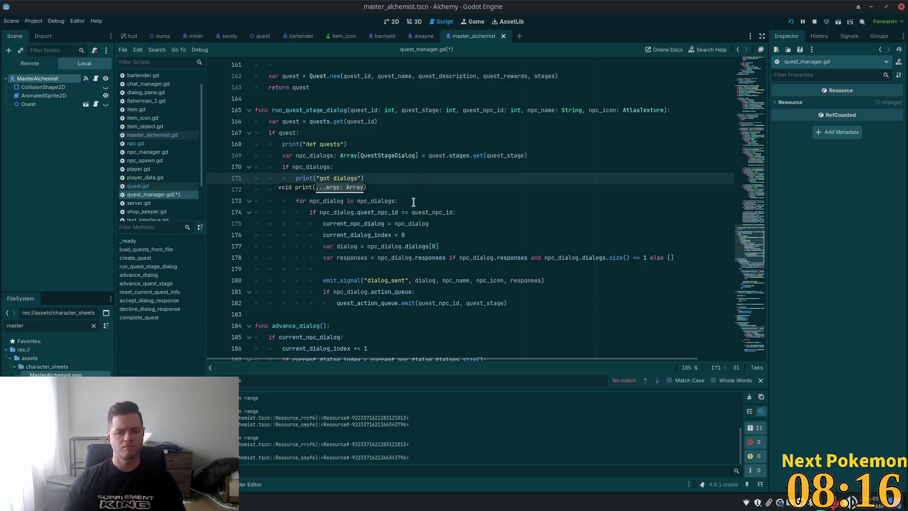
Add a "npc has dialogs" print in the matching-NPC branch, save, and relaunch the game
{"action": "left_click", "coordinate": [472, 211]}
{"action": "key", "text": "Return"}
{"action": "type", "text": "pri"}
{"action": "key", "text": "BackSpace"}
{"action": "key", "text": "BackSpace"}
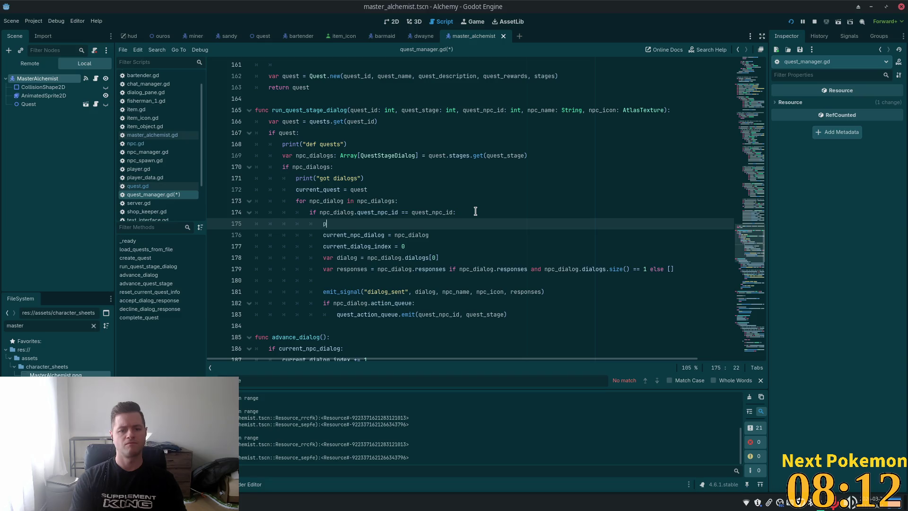
{"action": "type", "text": "rint(\"npc "}
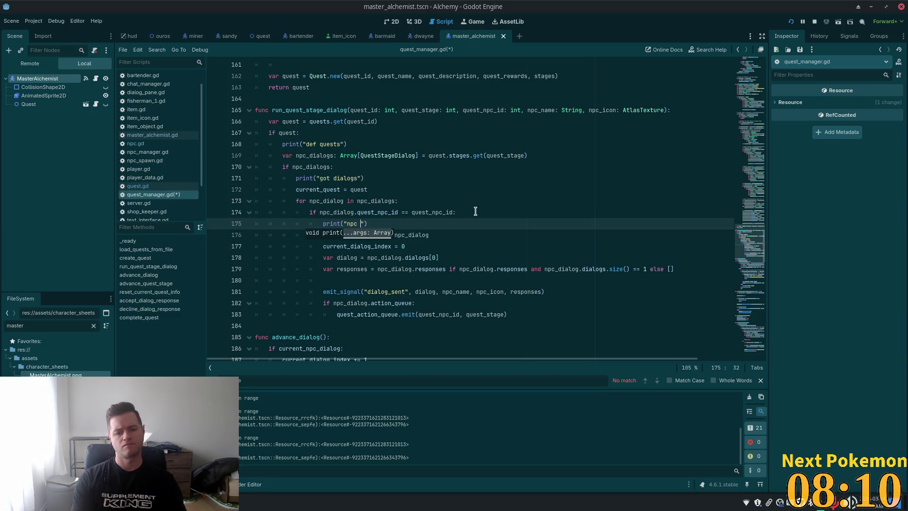
{"action": "type", "text": "has dialogs"}
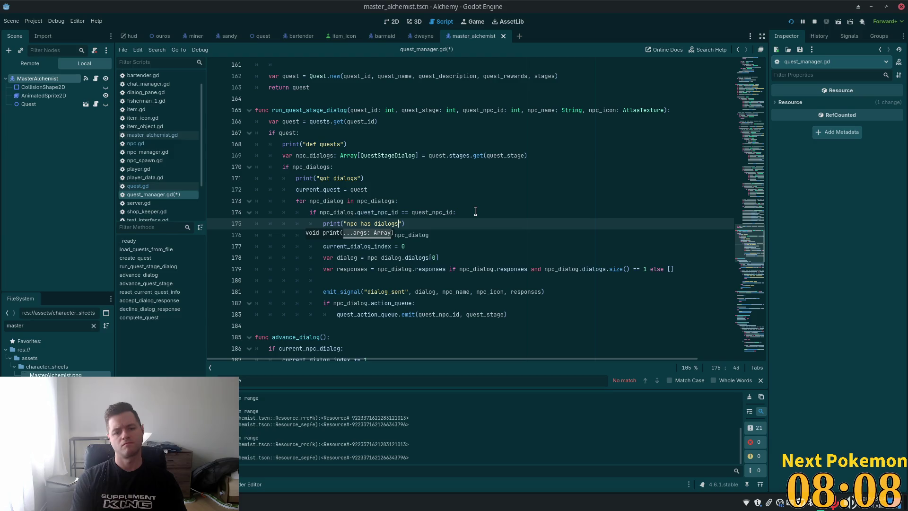
{"action": "key", "text": "ctrl+s"}
{"action": "left_click", "coordinate": [791, 21]}
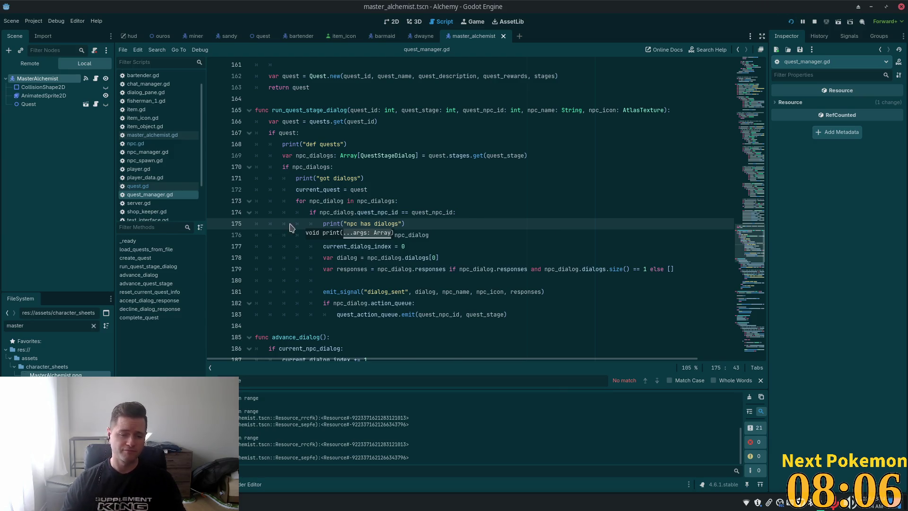
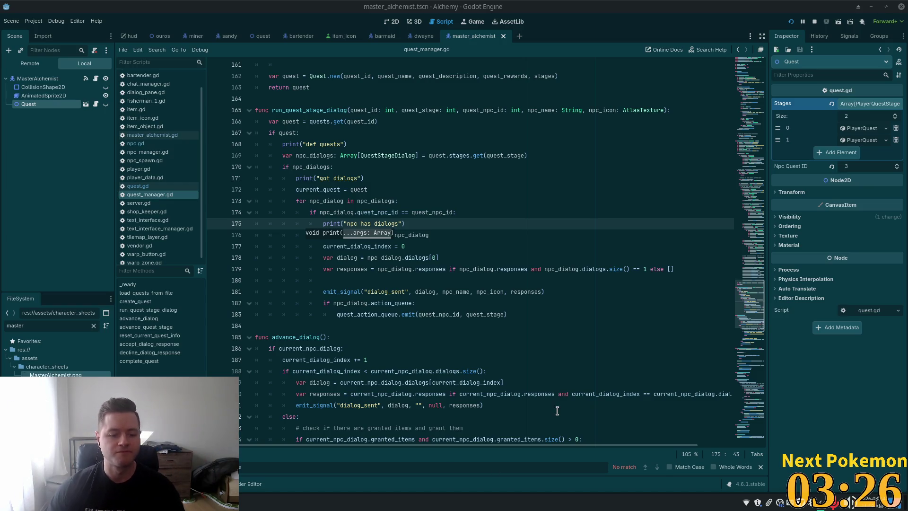
Inspect the npc_dialogs loop in run_quest_stage_dialog and add a breakpoint on line 174
{"action": "left_click", "coordinate": [483, 207]}
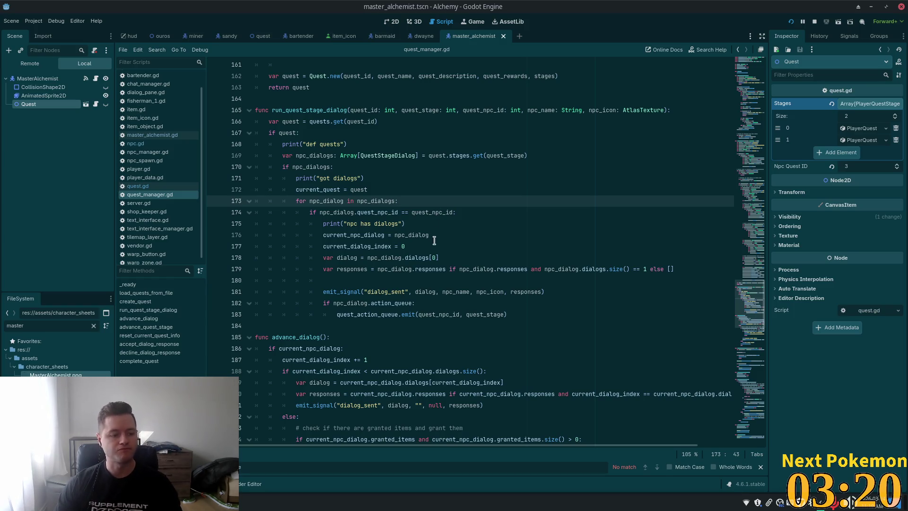
{"action": "left_click", "coordinate": [419, 243]}
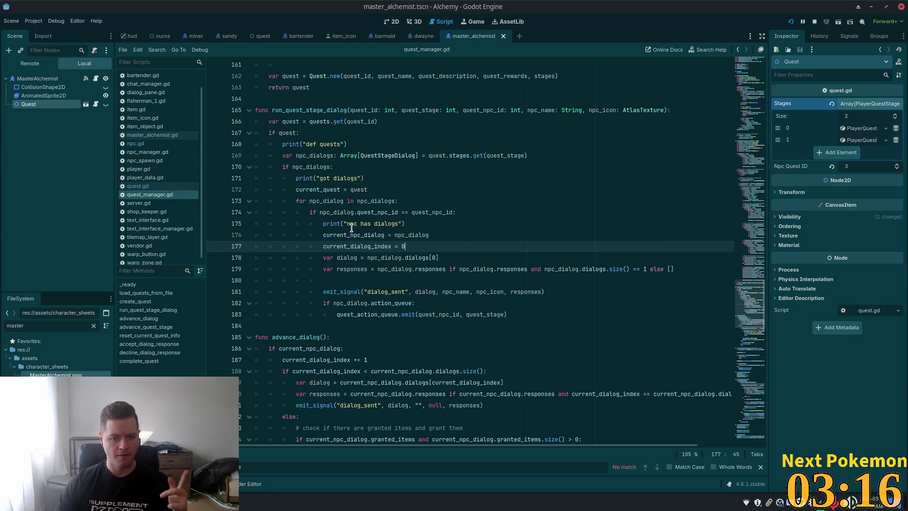
{"action": "double_click", "coordinate": [385, 201]}
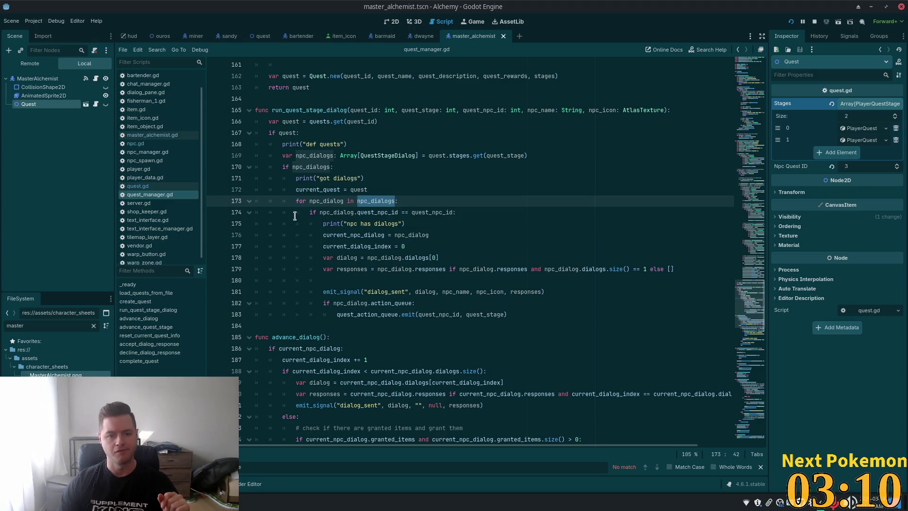
{"action": "left_click", "coordinate": [214, 214]}
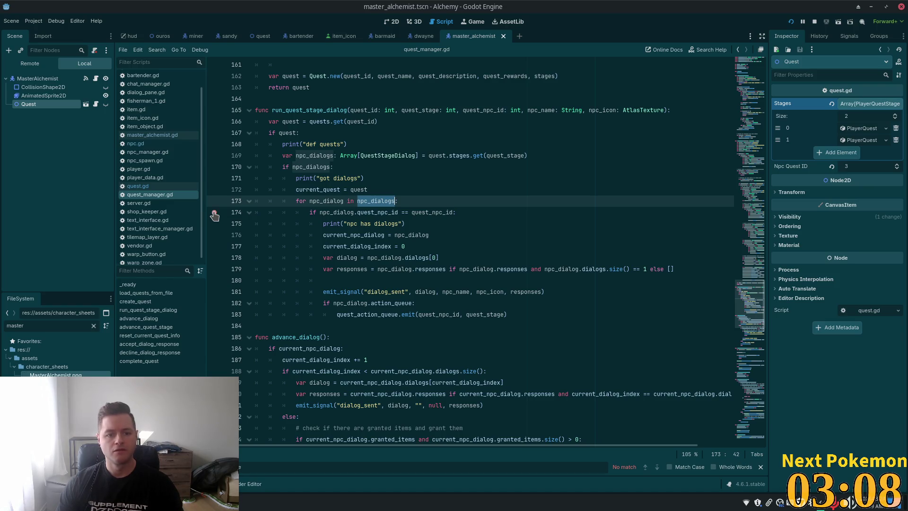
{"action": "key", "text": "End"}
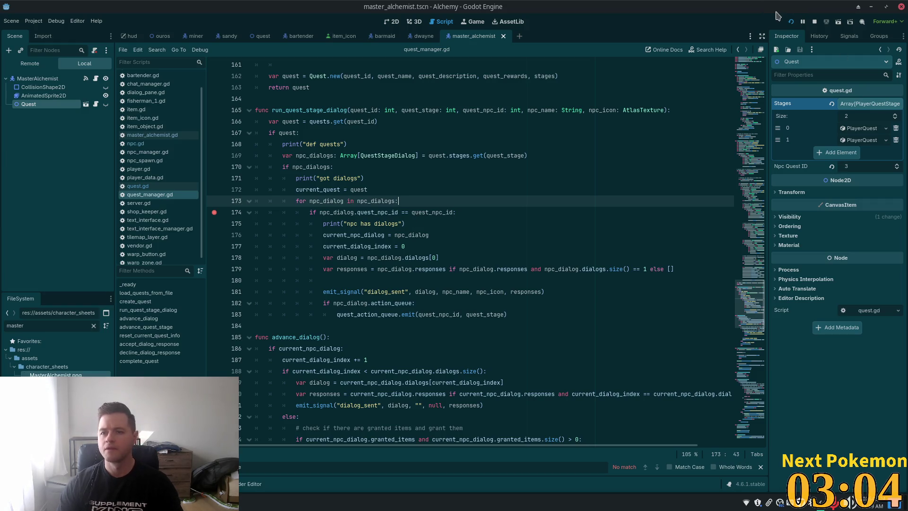
Run the game, log in, and walk the player into the Master Alchemist's house until the breakpoint hits
{"action": "left_click", "coordinate": [791, 21]}
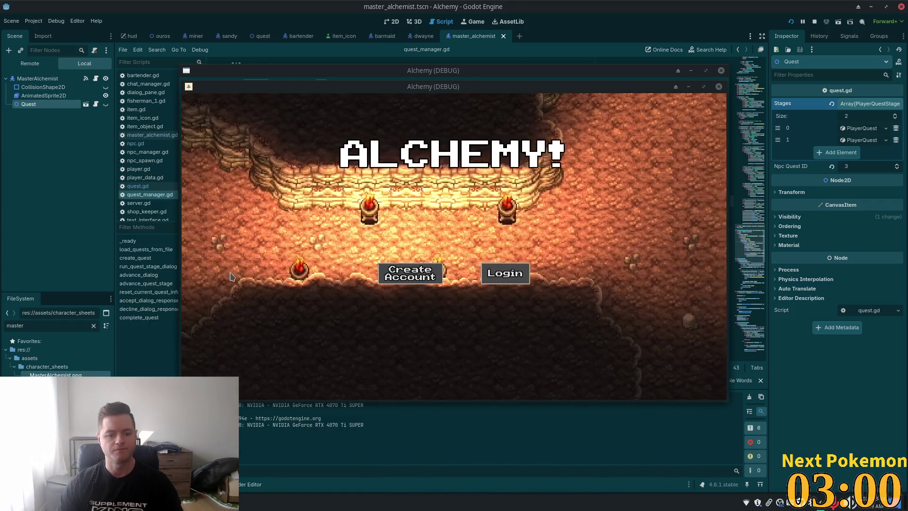
{"action": "left_click", "coordinate": [505, 273]}
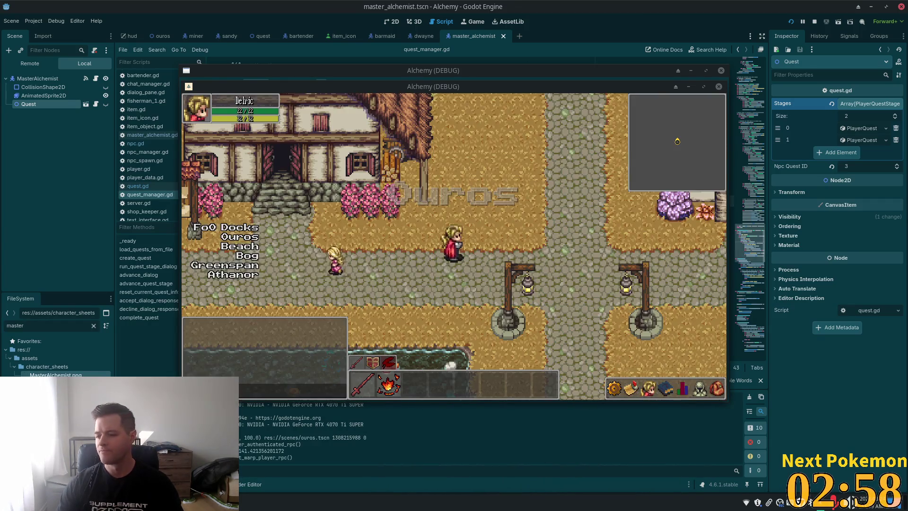
{"action": "key", "text": "Left"}
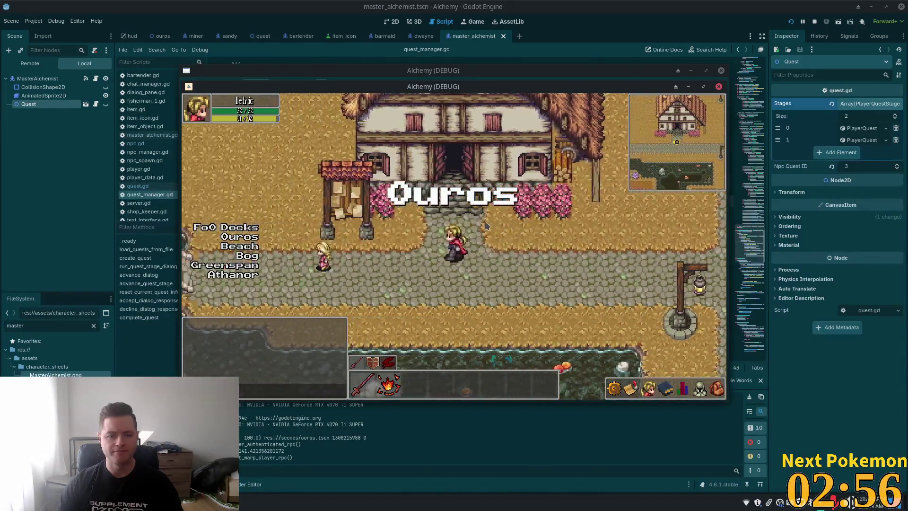
{"action": "key", "text": "Left"}
{"action": "key", "text": "Down"}
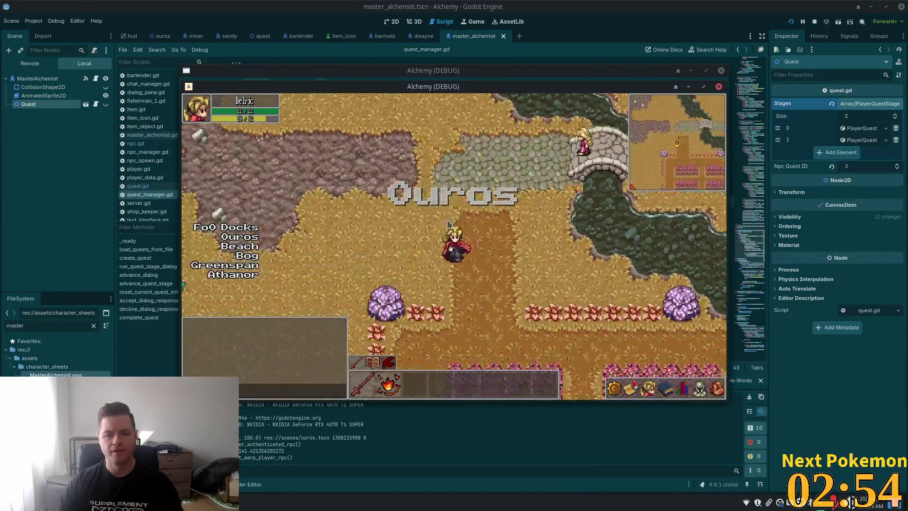
{"action": "key", "text": "Left"}
{"action": "key", "text": "Up"}
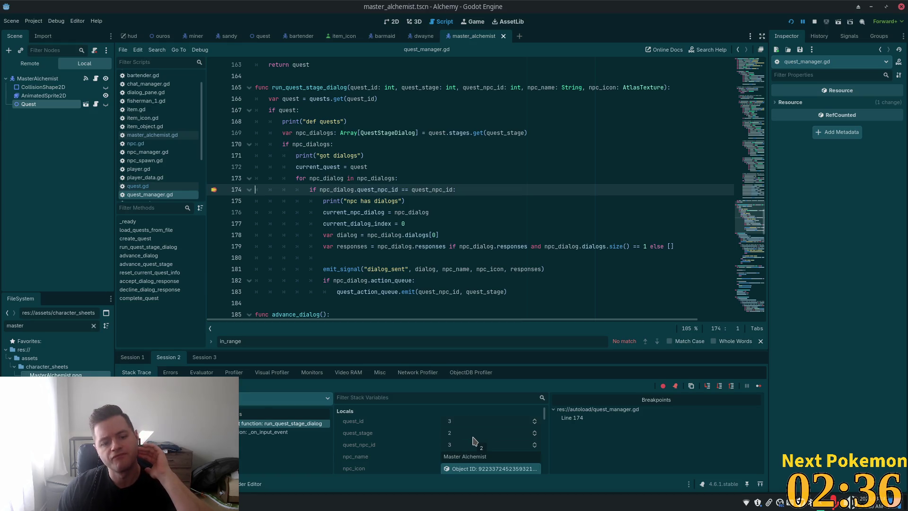
Inspect the paused npc_dialog in the Inspector, which shows Quest Npc ID 2, then continue execution
{"action": "scroll", "coordinate": [475, 441], "scroll_direction": "down", "scroll_amount": 1}
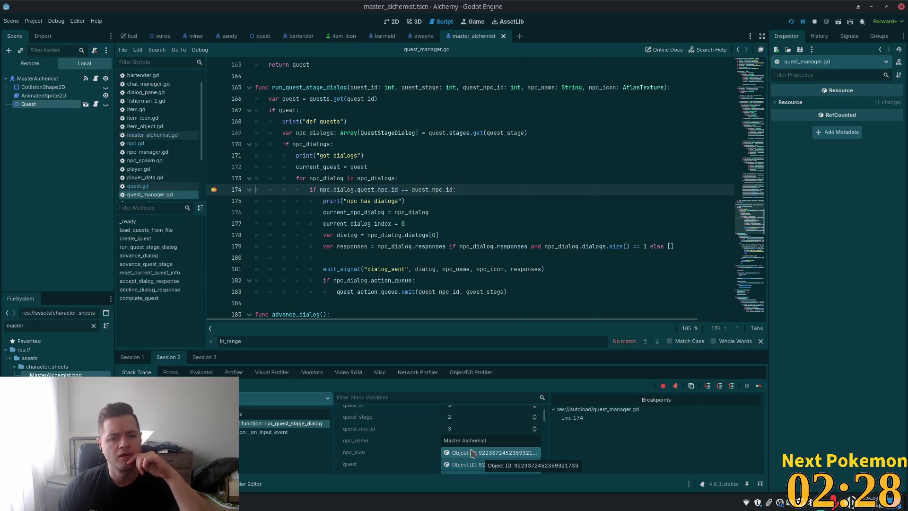
{"action": "scroll", "coordinate": [471, 440], "scroll_direction": "down", "scroll_amount": 1}
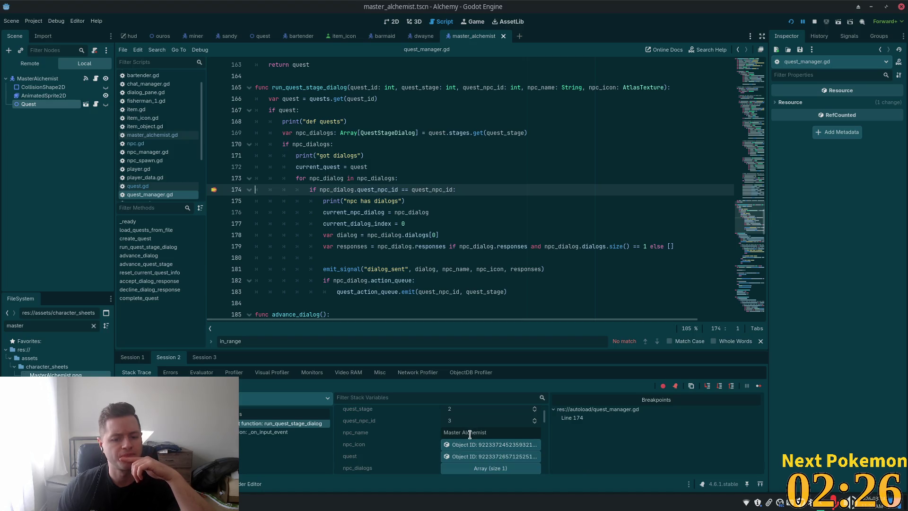
{"action": "scroll", "coordinate": [469, 434], "scroll_direction": "down", "scroll_amount": 2}
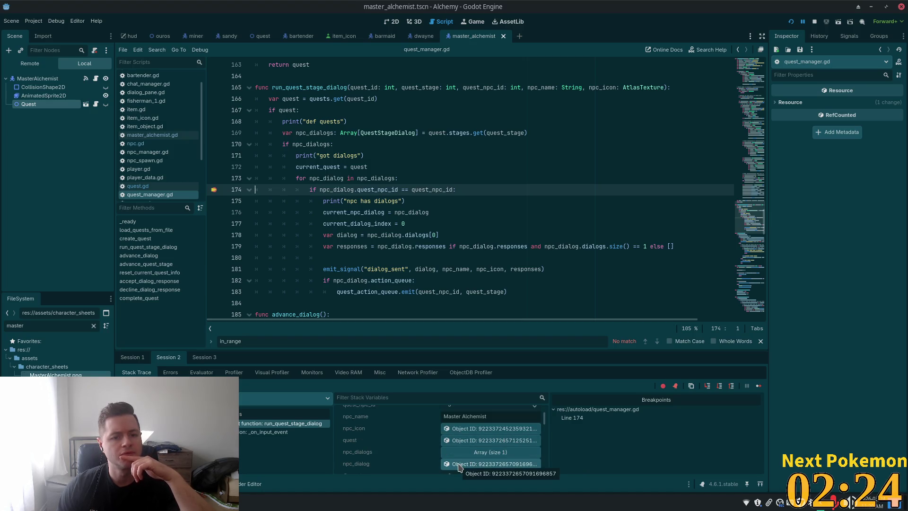
{"action": "left_click", "coordinate": [459, 464]}
{"action": "scroll", "coordinate": [466, 442], "scroll_direction": "down", "scroll_amount": 3}
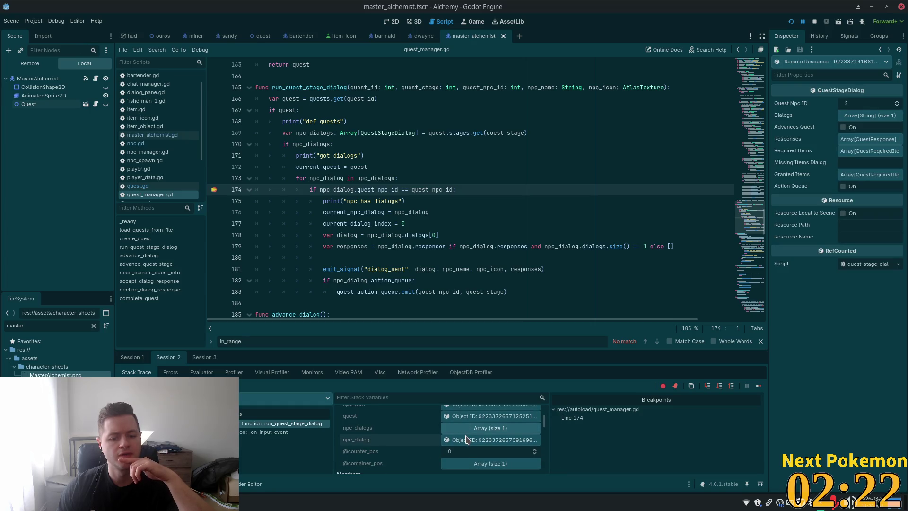
{"action": "scroll", "coordinate": [475, 447], "scroll_direction": "down", "scroll_amount": 1}
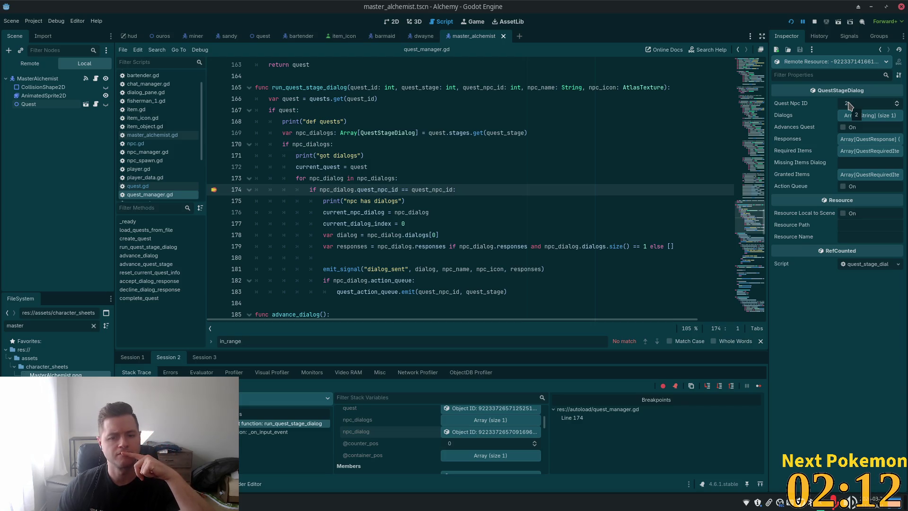
{"action": "left_click", "coordinate": [803, 22]}
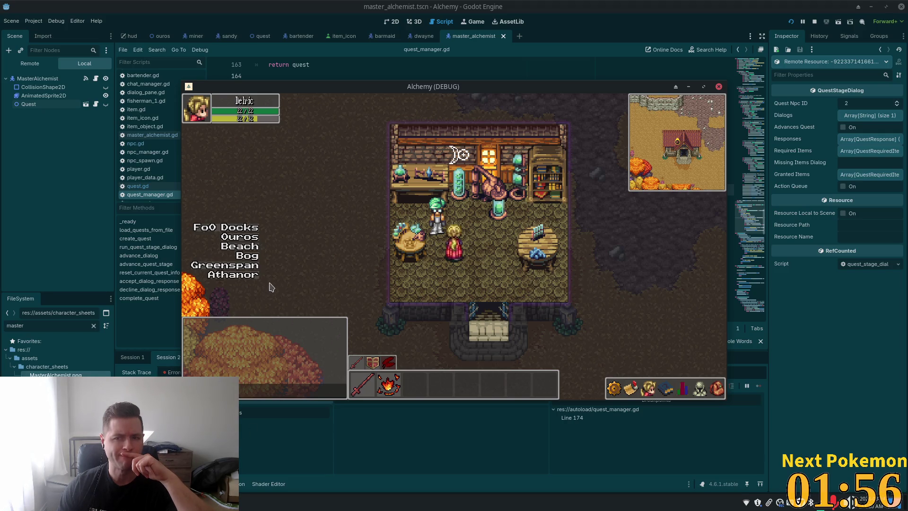
Stop the game, review the Errors tab about the missing multiplayer peer, then switch to Cursor
{"action": "left_click", "coordinate": [814, 21]}
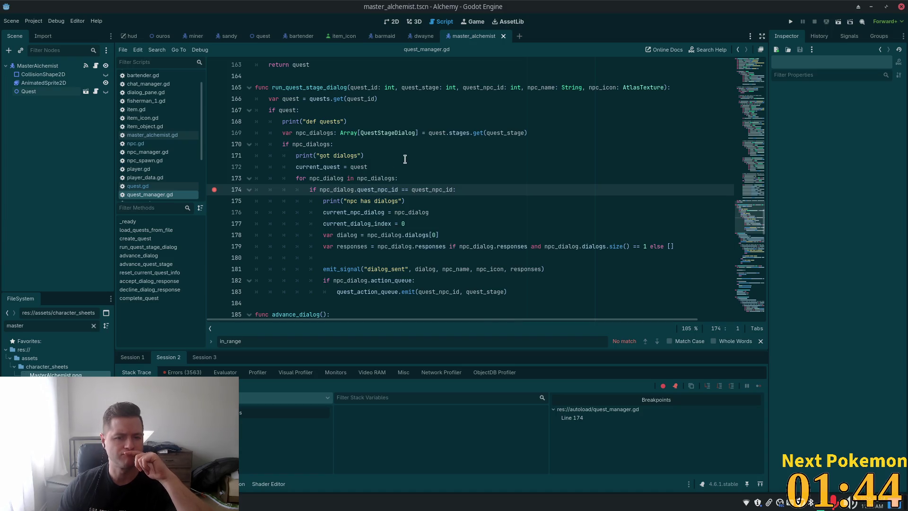
{"action": "left_click", "coordinate": [188, 373]}
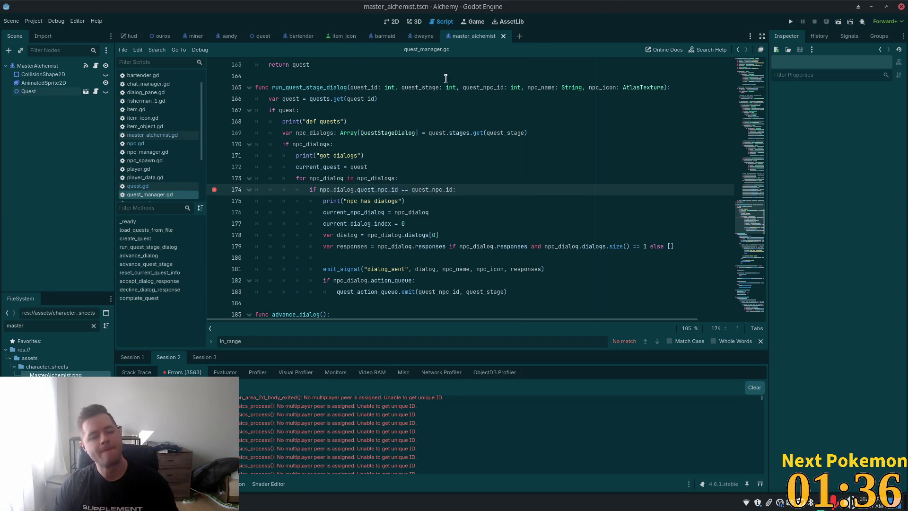
{"action": "key", "text": "alt+Tab"}
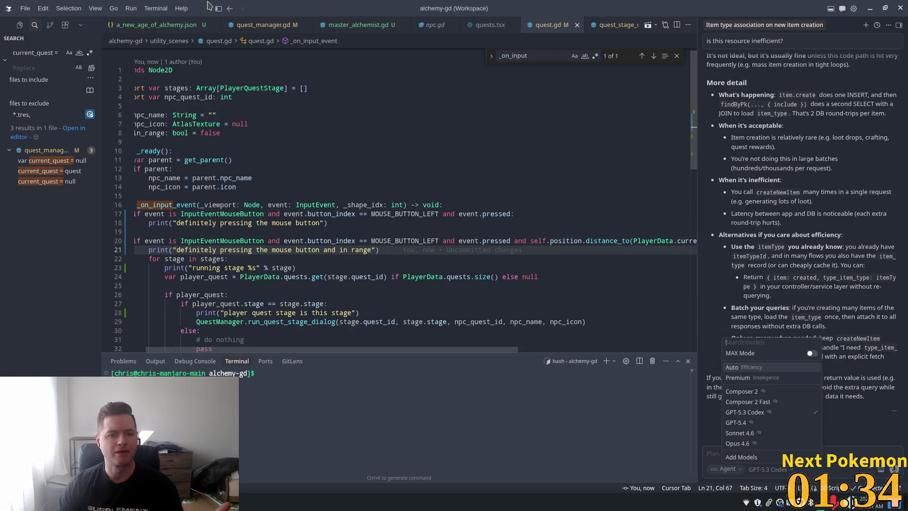
In a_new_age_of_alchemy.json, remove the quest_npc_id 2 dialog block from its current position
{"action": "key", "text": "ctrl+Tab"}
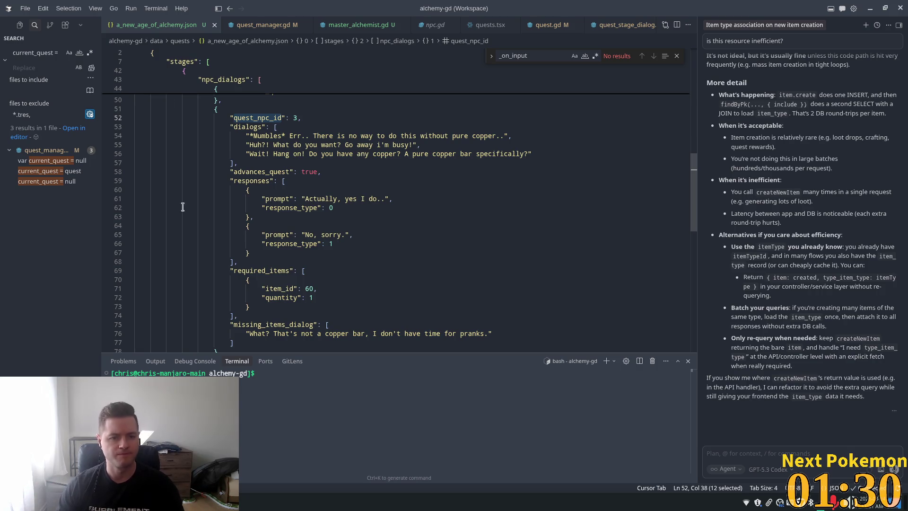
{"action": "scroll", "coordinate": [202, 213], "scroll_direction": "up", "scroll_amount": 3}
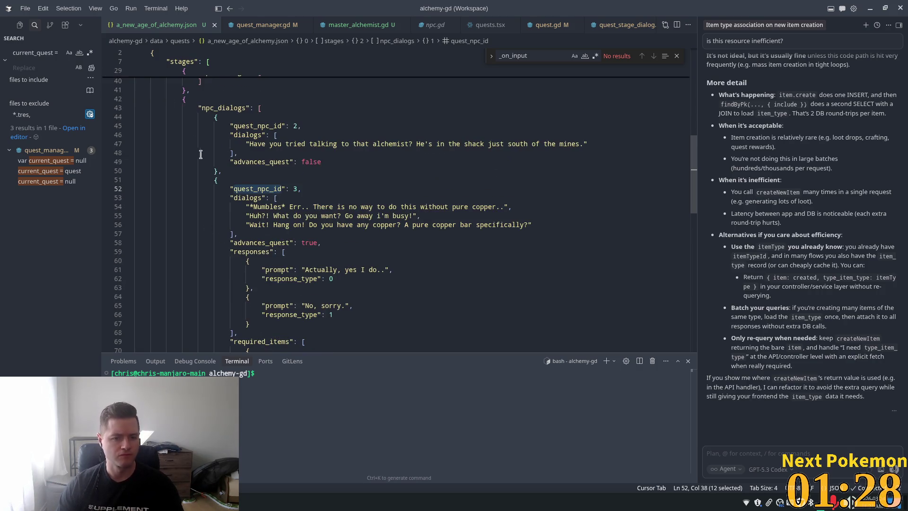
{"action": "left_click_drag", "start_coordinate": [248, 172], "coordinate": [213, 117]}
{"action": "key", "text": "ctrl+c"}
{"action": "key", "text": "BackSpace"}
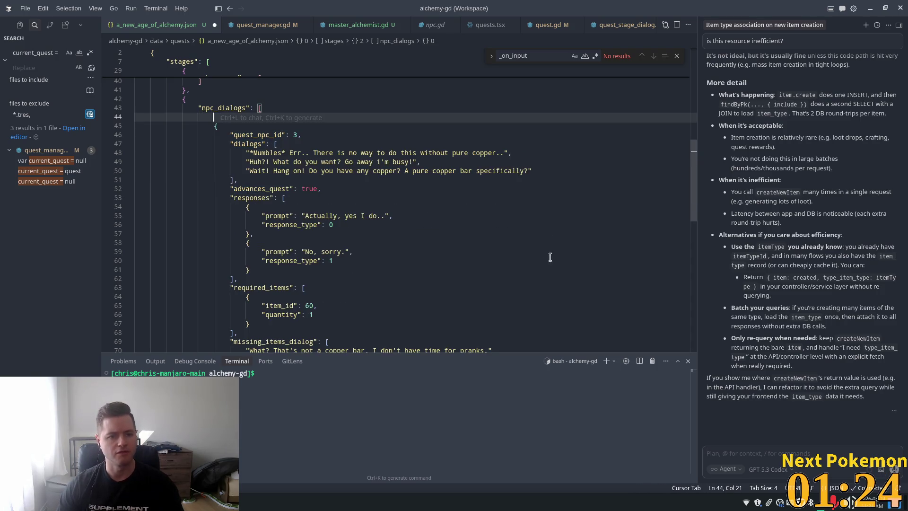
{"action": "key", "text": "BackSpace"}
{"action": "key", "text": "BackSpace"}
{"action": "key", "text": "BackSpace"}
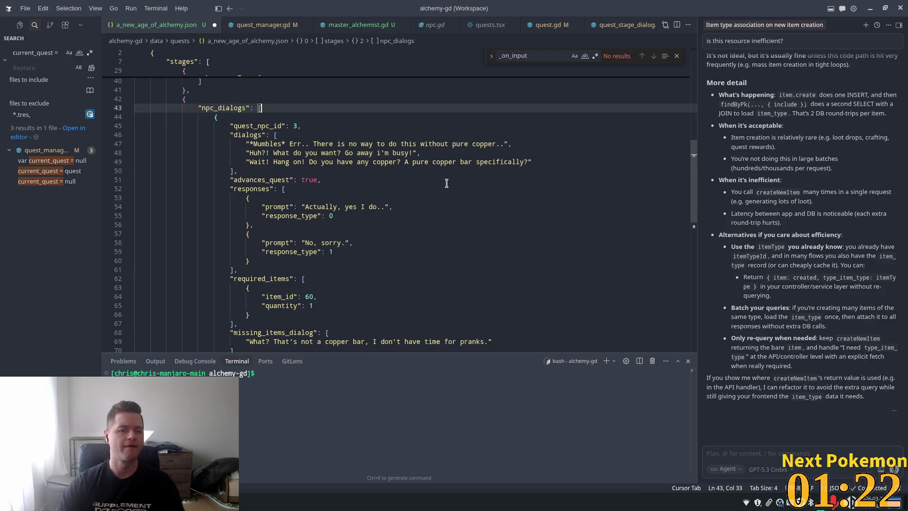
Paste the quest_npc_id 2 block after the copper bar entry and fix the surrounding commas
{"action": "scroll", "coordinate": [249, 250], "scroll_direction": "down", "scroll_amount": 5}
{"action": "left_click", "coordinate": [225, 227]}
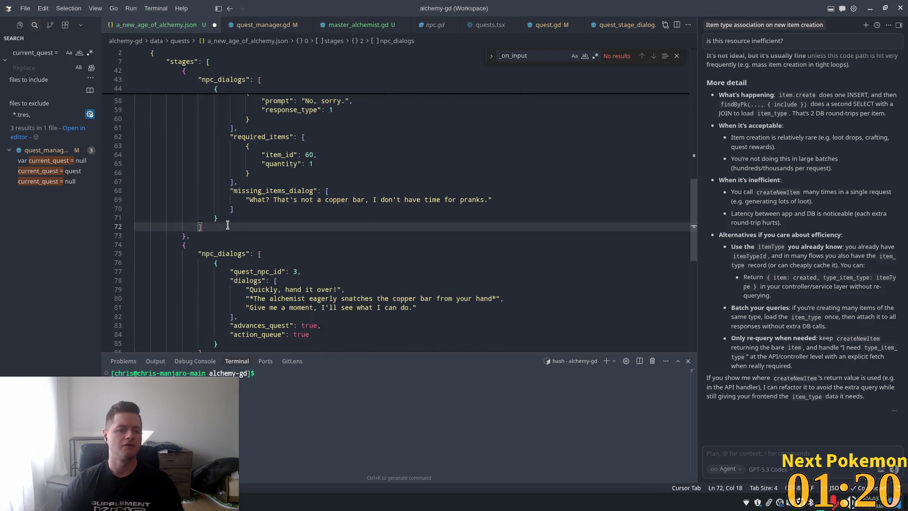
{"action": "left_click", "coordinate": [224, 219]}
{"action": "scroll", "coordinate": [215, 247], "scroll_direction": "up", "scroll_amount": 8}
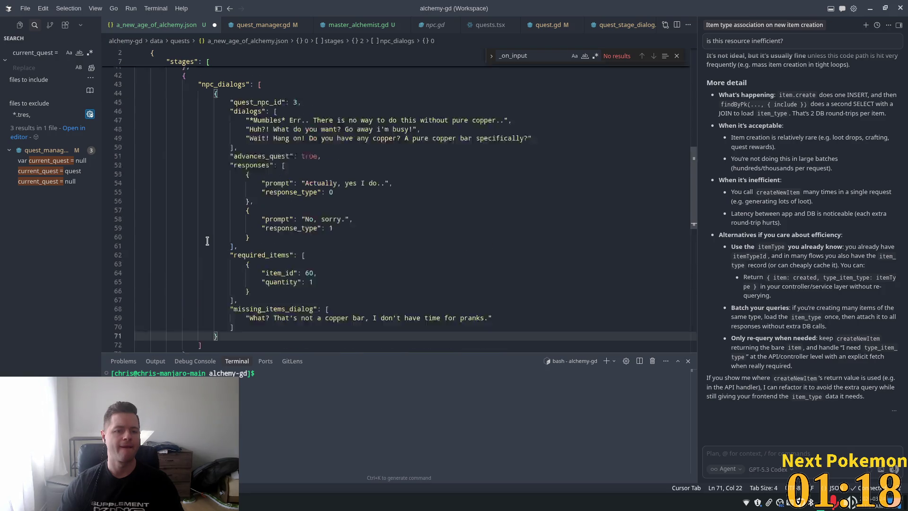
{"action": "scroll", "coordinate": [223, 218], "scroll_direction": "down", "scroll_amount": 5}
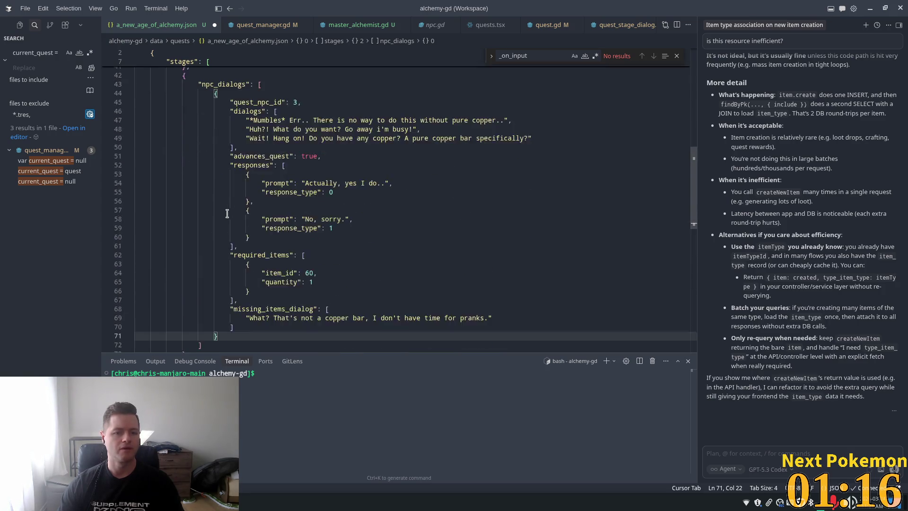
{"action": "key", "text": "Return"}
{"action": "key", "text": "ctrl+v"}
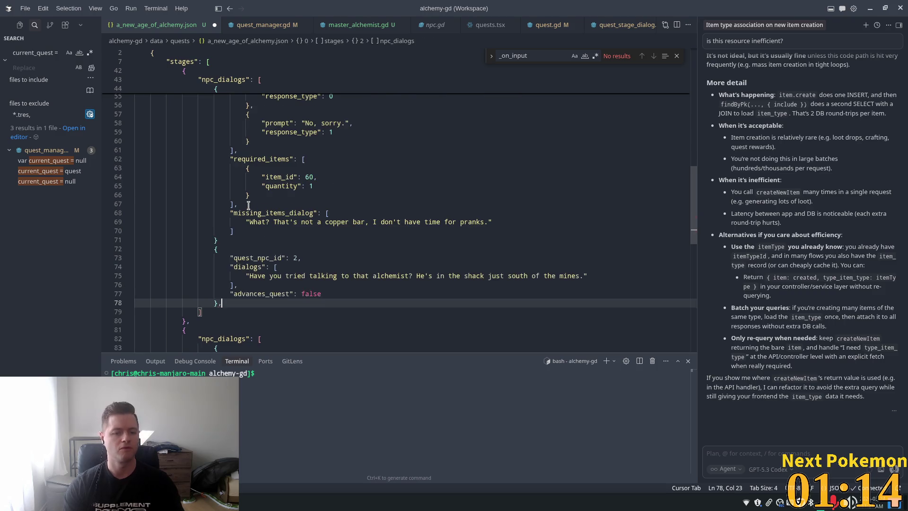
{"action": "key", "text": "Up"}
{"action": "key", "text": "Up"}
{"action": "key", "text": "Up"}
{"action": "type", "text": ","}
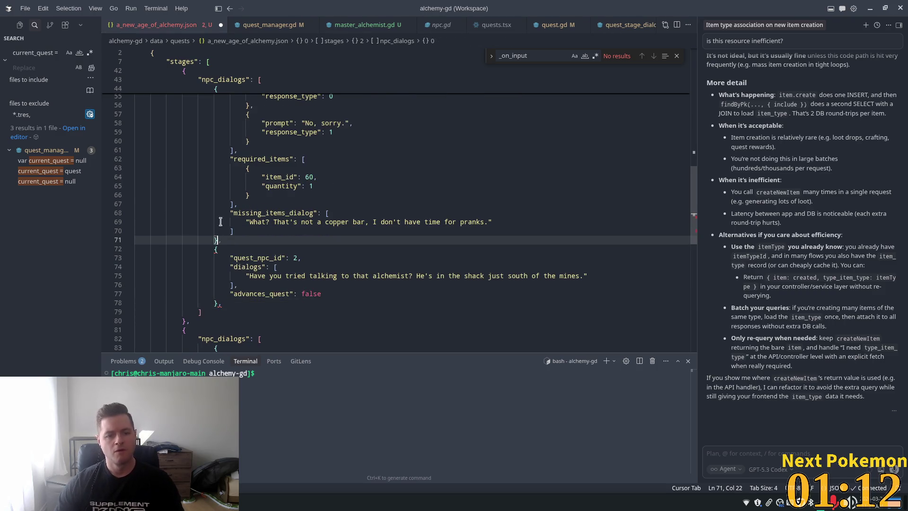
{"action": "key", "text": "Tab"}
{"action": "key", "text": "Tab"}
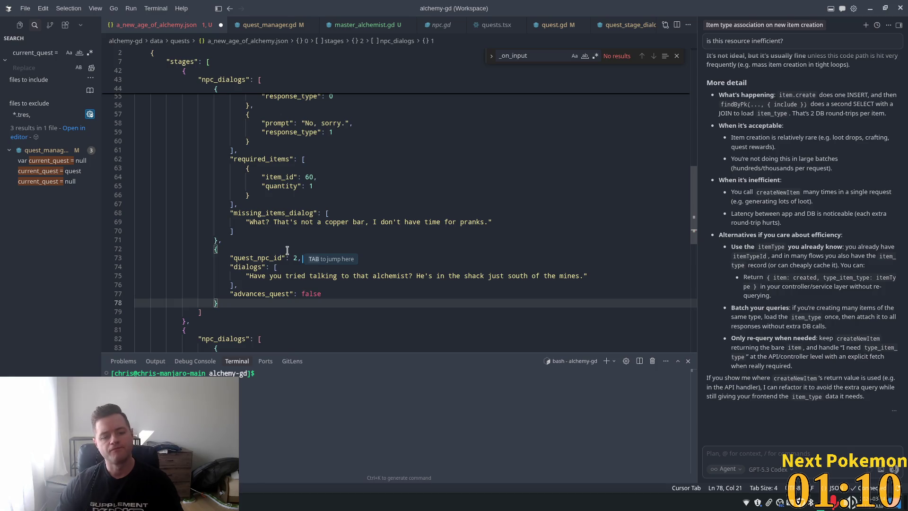
Save the quest JSON file and return to Godot
{"action": "key", "text": "ctrl+s"}
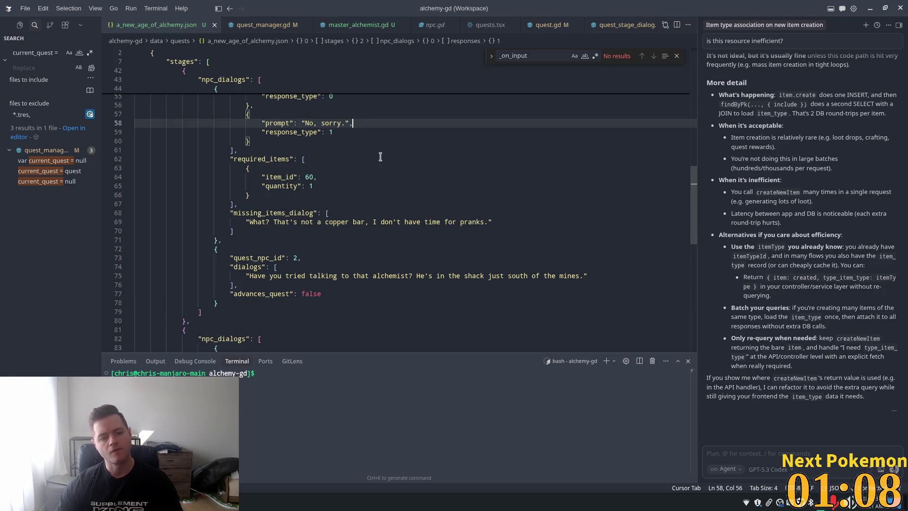
{"action": "left_click", "coordinate": [362, 123]}
{"action": "key", "text": "alt+Tab"}
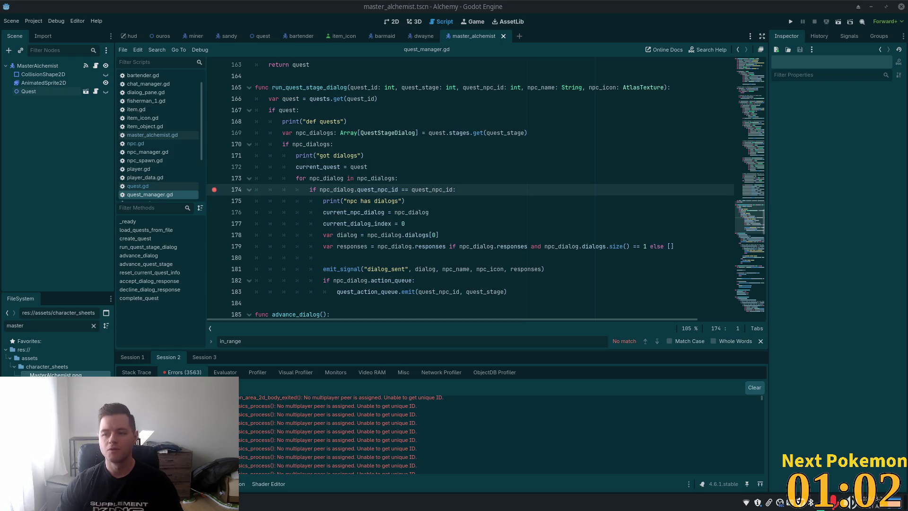
Rerun the game and click the Master Alchemist so execution halts at line 174 with quest_npc_id 3
{"action": "left_click", "coordinate": [789, 22]}
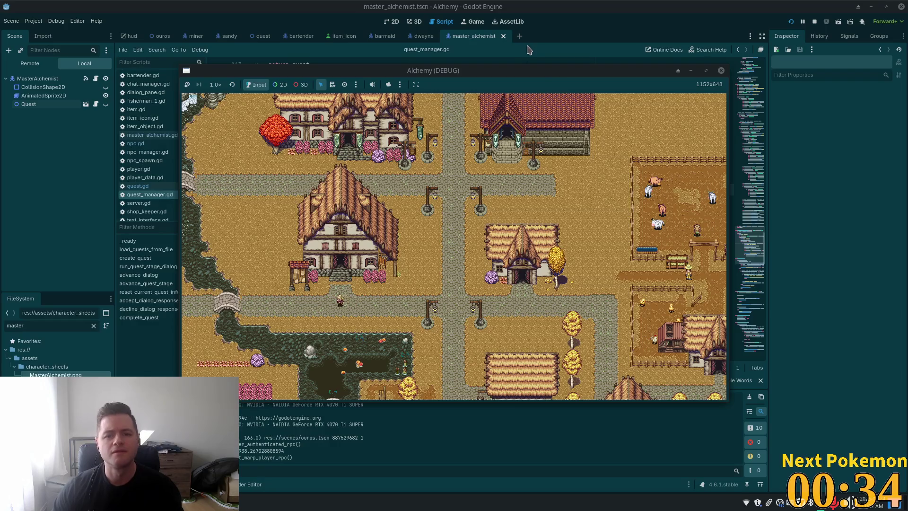
{"action": "mouse_move", "coordinate": [517, 72]}
{"action": "left_mouse_down"}
{"action": "mouse_move", "coordinate": [623, 97]}
{"action": "mouse_move", "coordinate": [640, 114]}
{"action": "left_mouse_up"}
{"action": "left_click", "coordinate": [299, 170]}
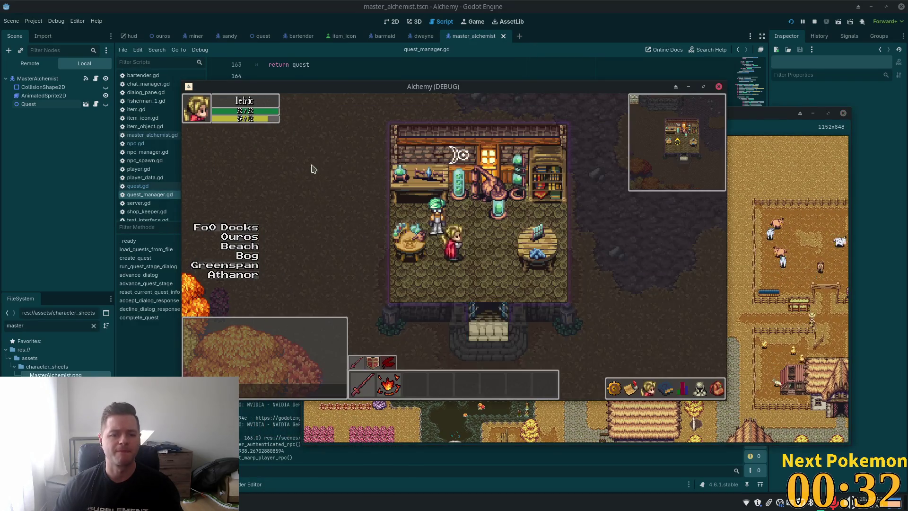
{"action": "left_click", "coordinate": [547, 279]}
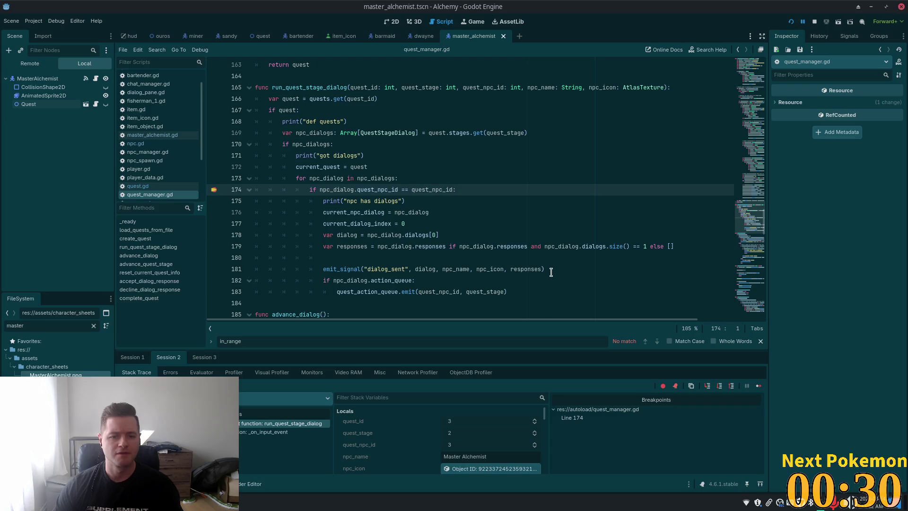
Resume past the breakpoint, advance through the copper bar request, and answer 'No, sorry.'
{"action": "left_click", "coordinate": [804, 23]}
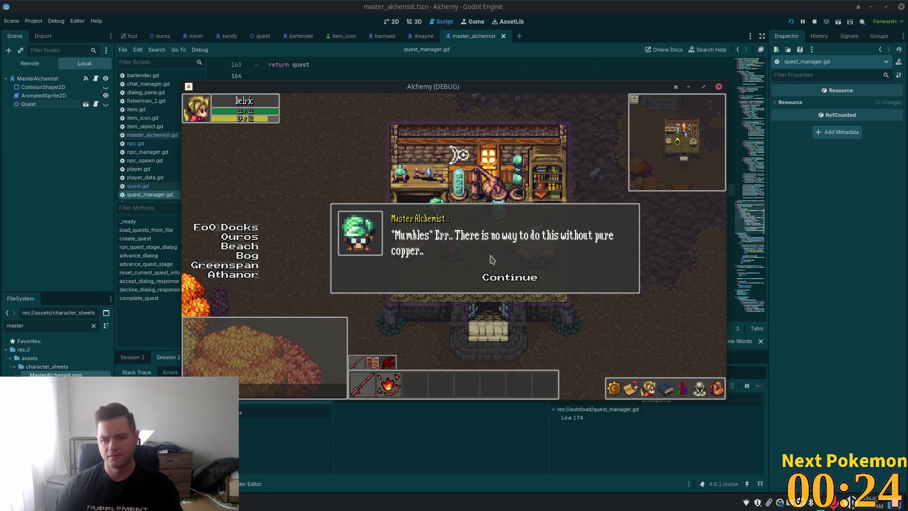
{"action": "left_click", "coordinate": [496, 279]}
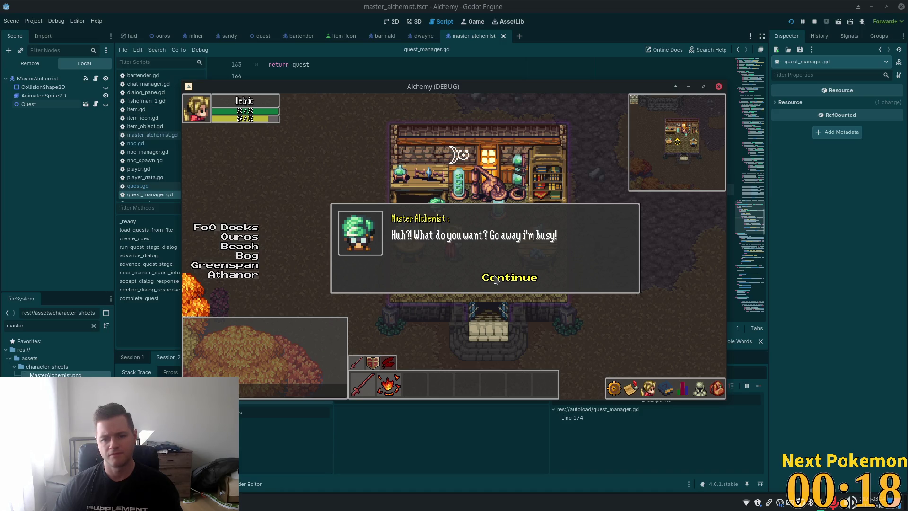
{"action": "left_click", "coordinate": [495, 279]}
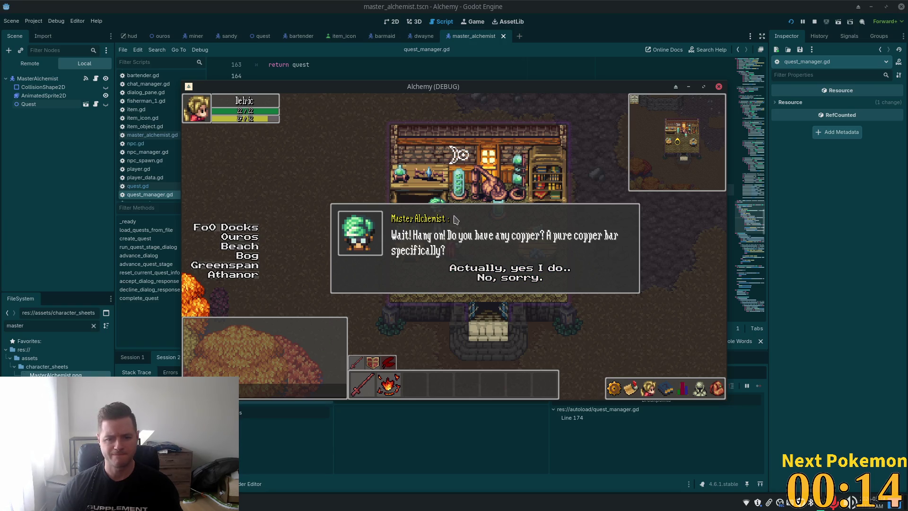
{"action": "left_click", "coordinate": [492, 279]}
Walk the player out of the shack, across the stone bridge, and into the inn
{"action": "key", "text": "Down"}
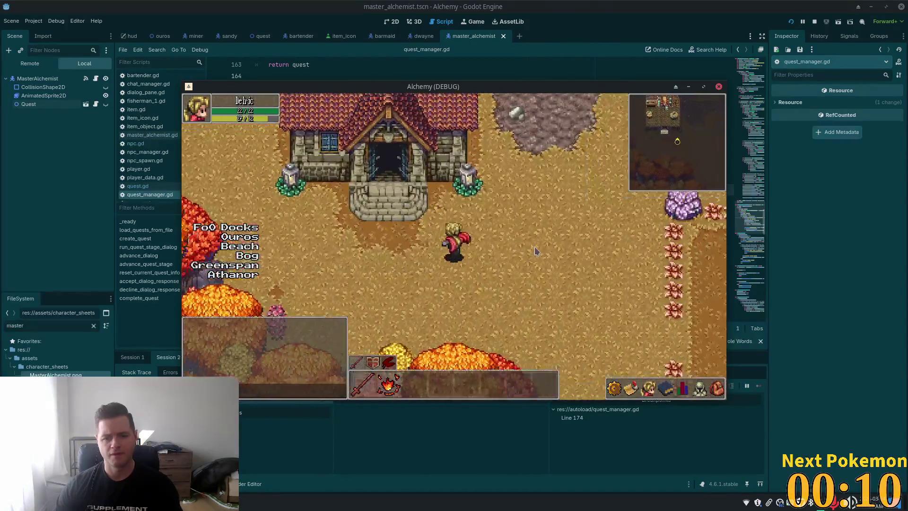
{"action": "key", "text": "Right"}
{"action": "key", "text": "Up"}
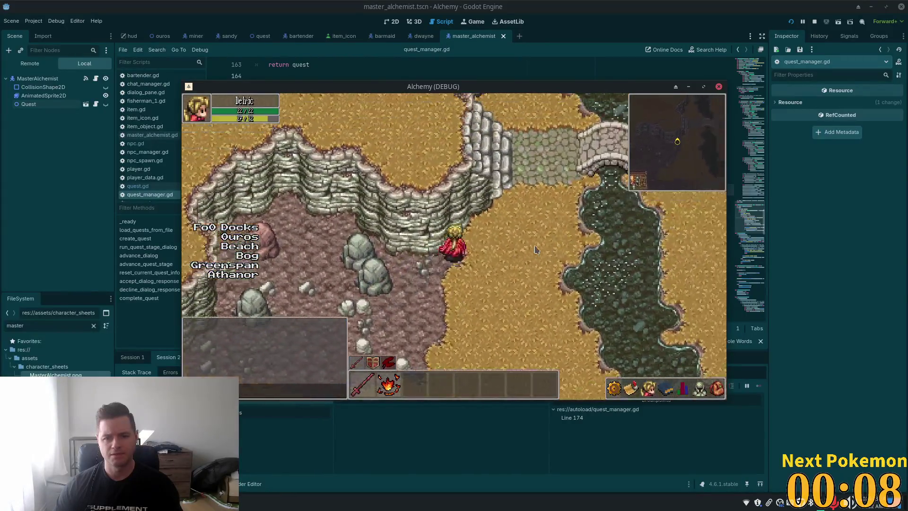
{"action": "key", "text": "Right"}
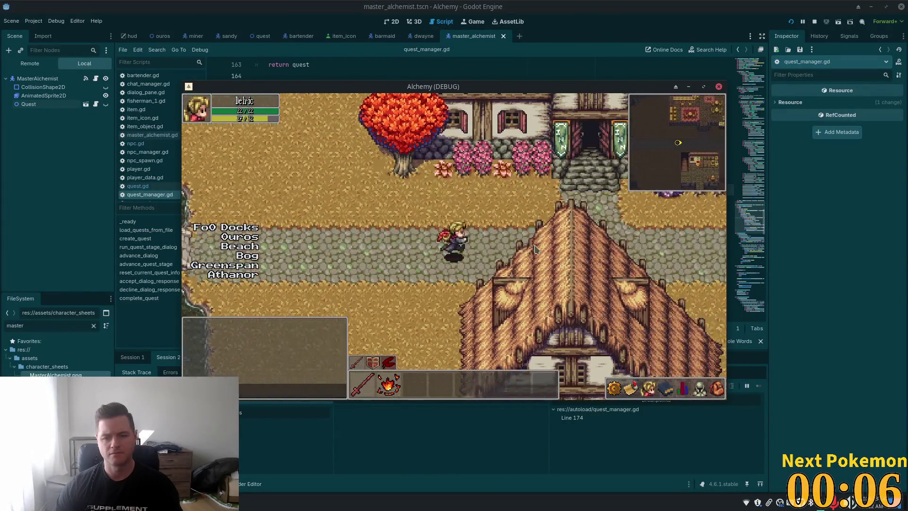
{"action": "key", "text": "Up"}
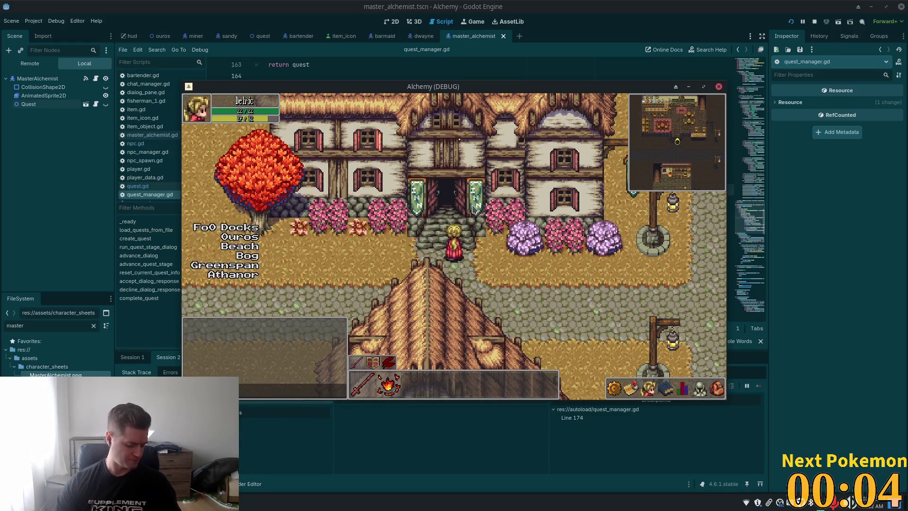
{"action": "key", "text": "Up"}
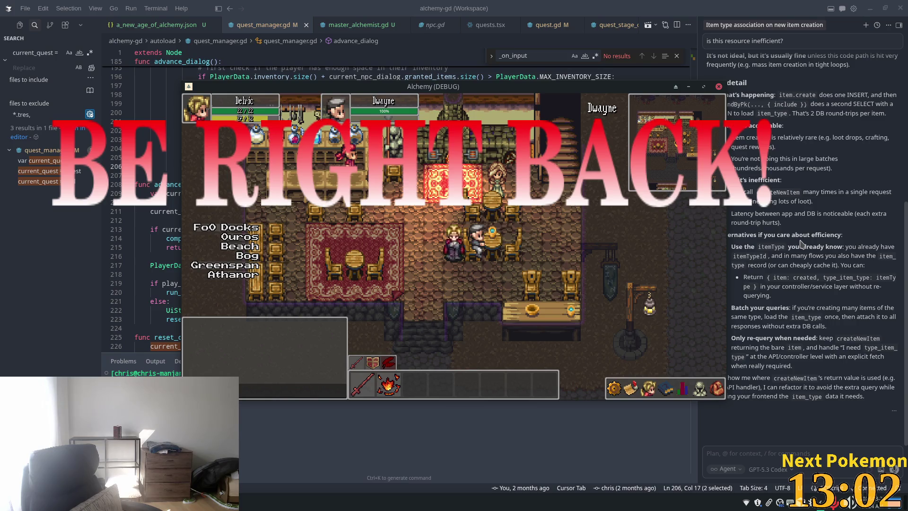